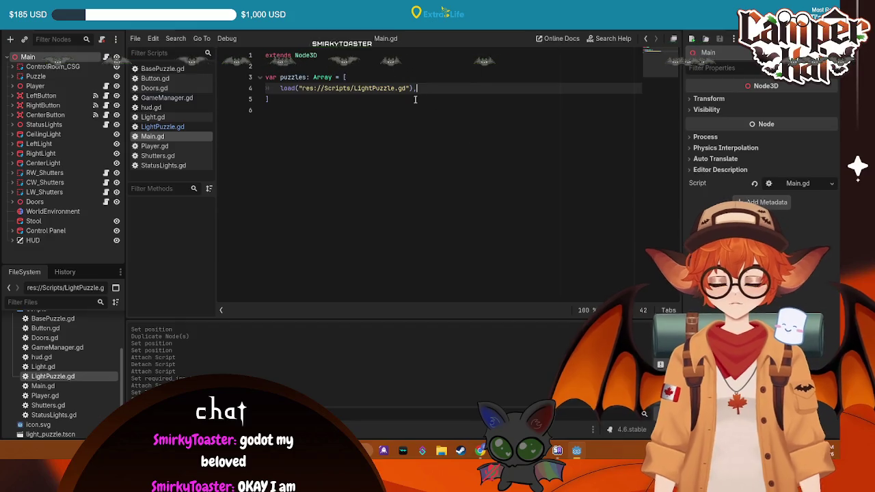
Save Main.gd with a blank line after the puzzles array and switch to the 3D workspace.
key(Return)
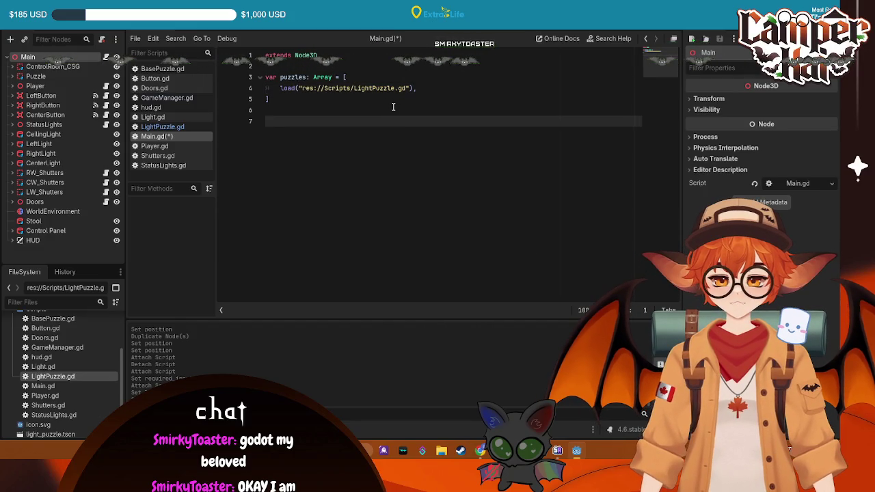
text(f)
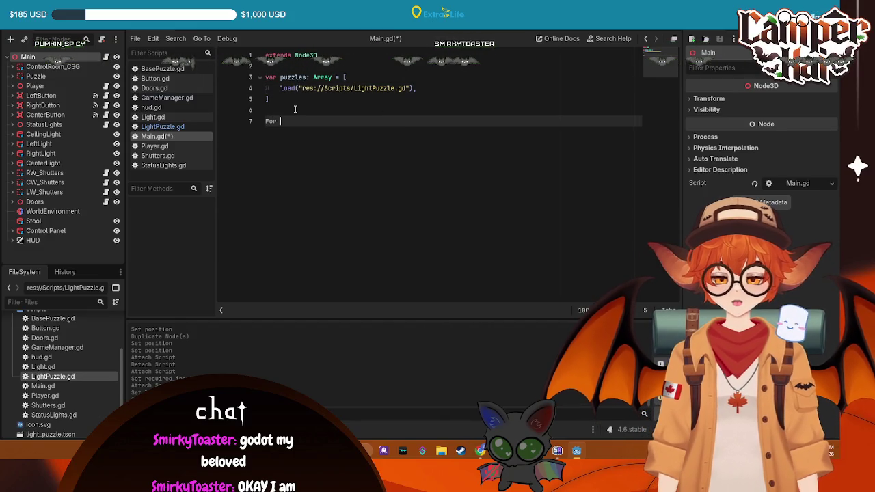
key(BackSpace)
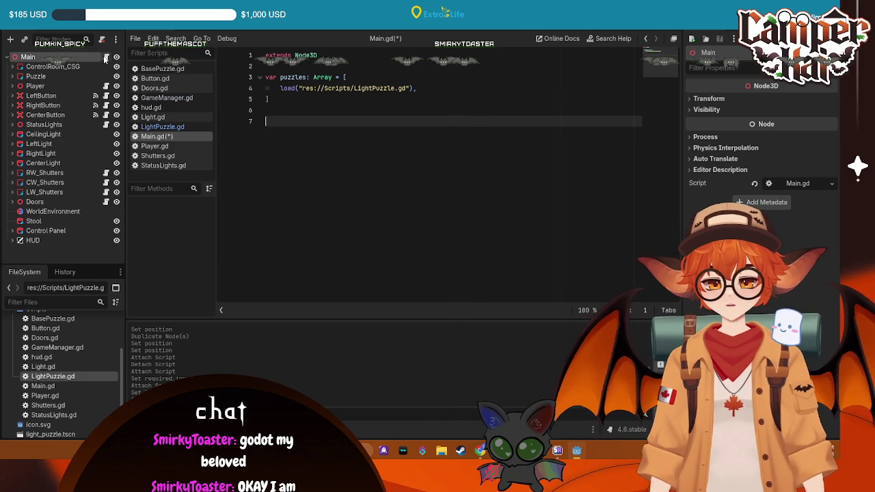
key(ctrl+F2)
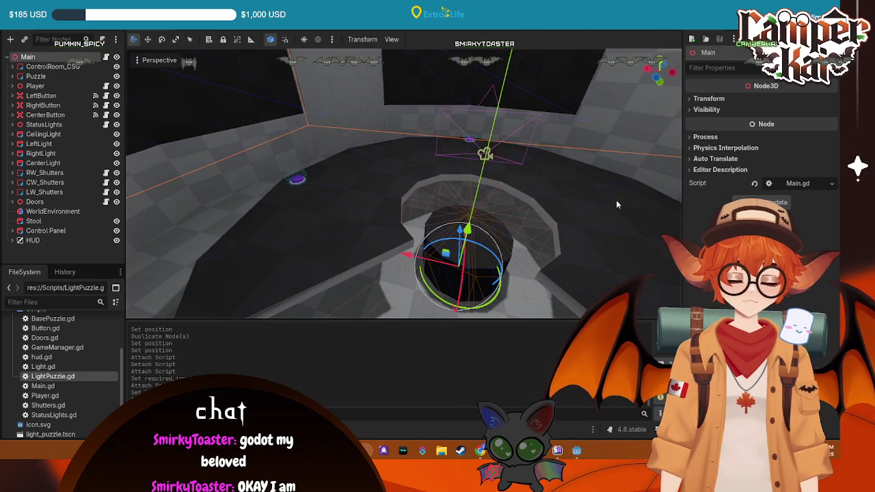
Frame the whole circular room in Top Orthogonal view and bring up Main's node menu.
scroll(532, 253, down, 5)
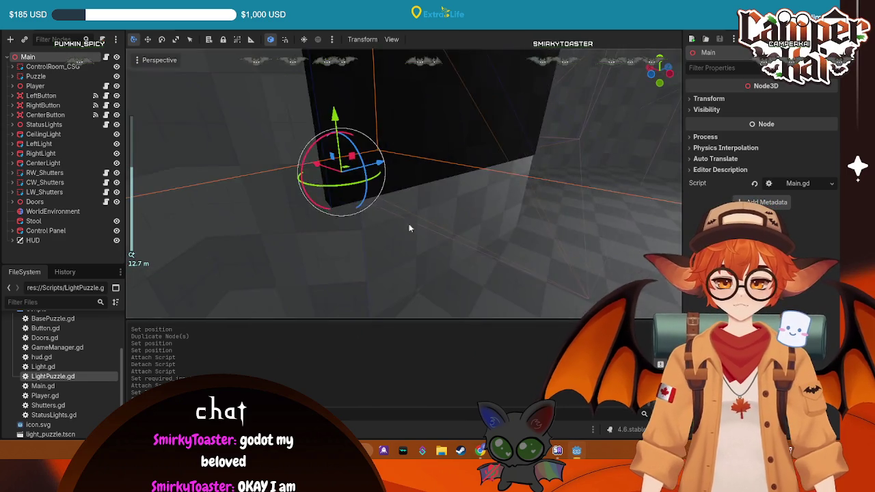
click(660, 63)
scroll(420, 184, down, 2)
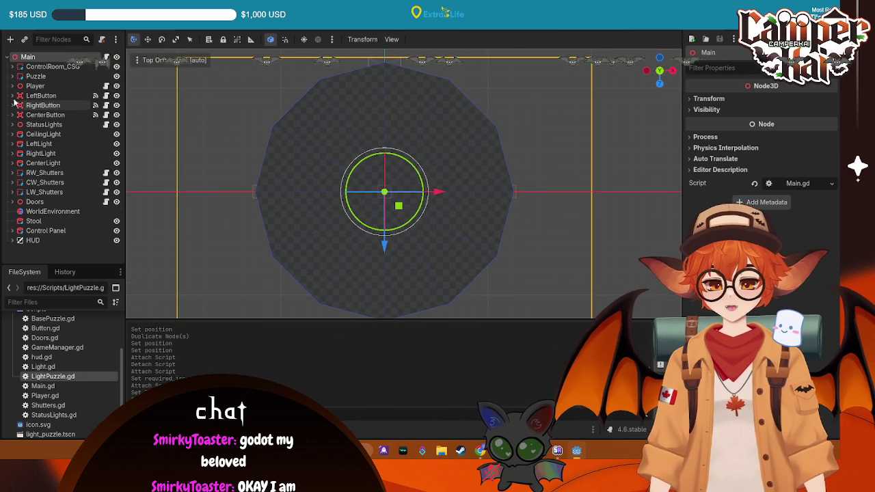
click(13, 76)
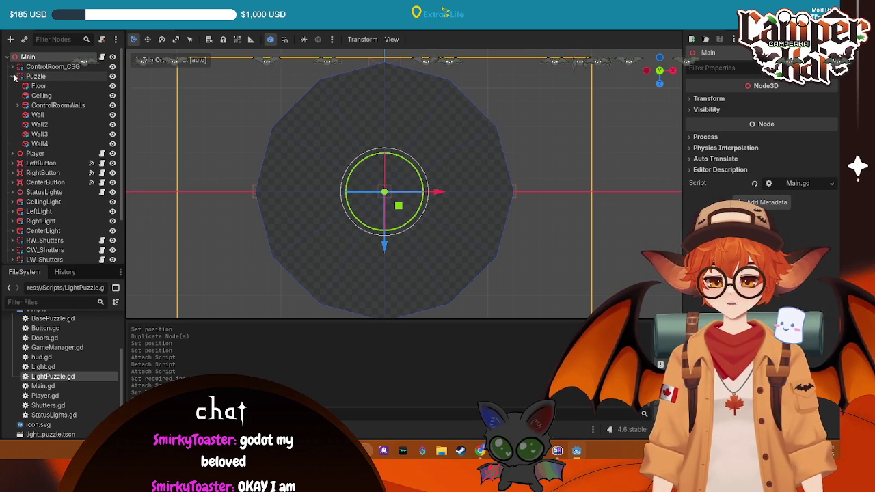
click(12, 76)
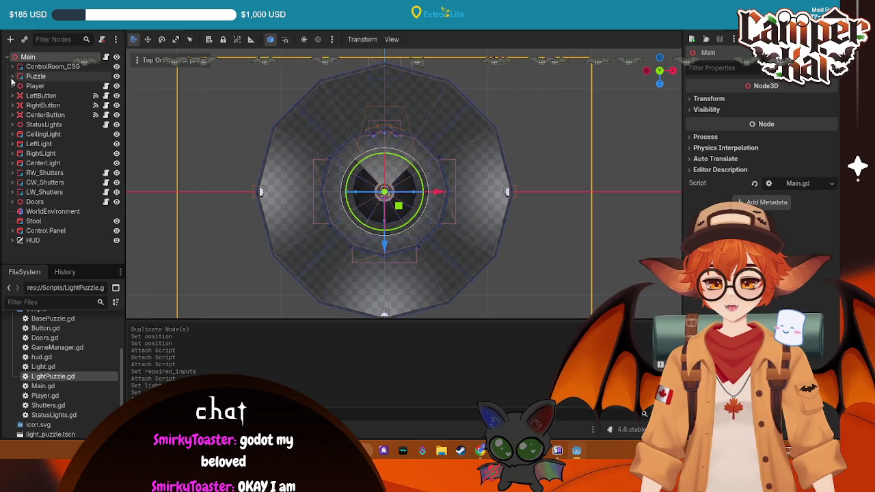
scroll(294, 150, up, 2)
scroll(382, 154, up, 2)
drag(382, 149, 373, 125)
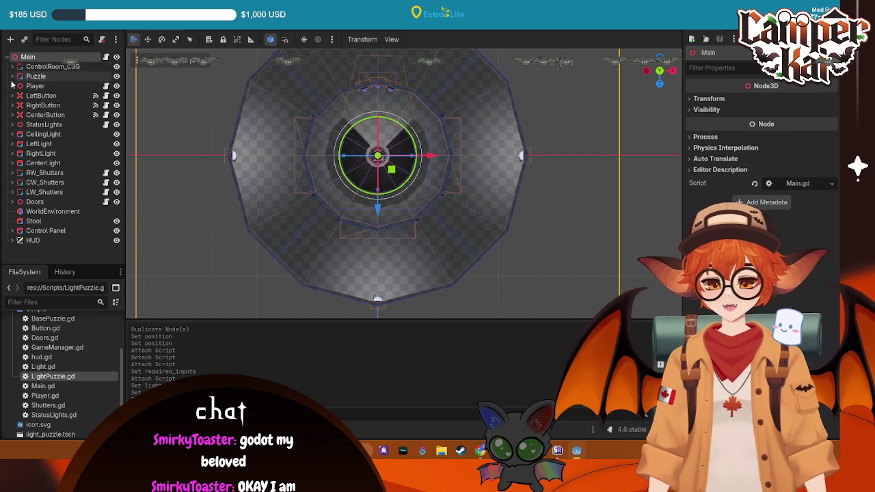
right_click(33, 57)
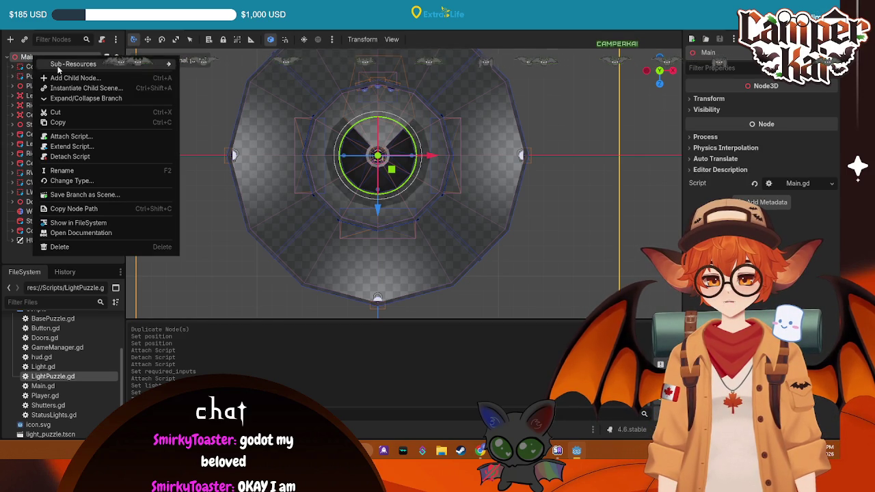
Begin adding a child under Main, search 'Spawn', then cancel the Create New Node dialog.
click(72, 78)
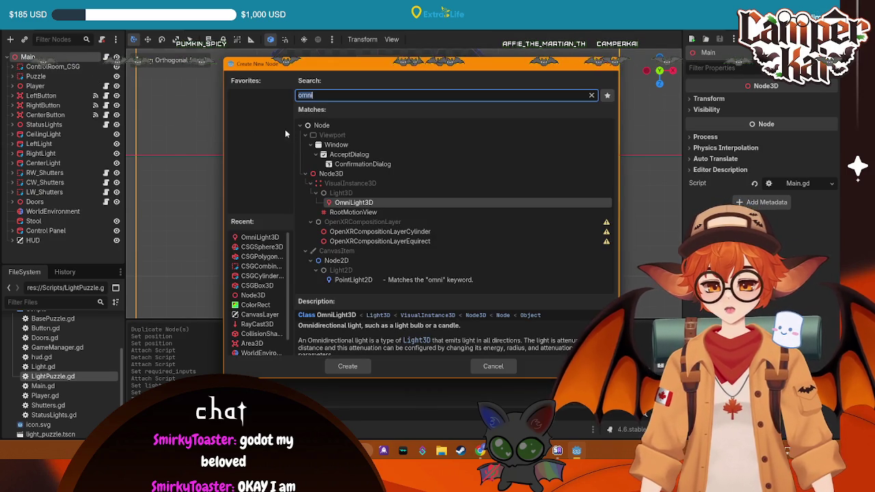
text(Span)
key(BackSpace)
text(wn)
key(BackSpace)
key(BackSpace)
key(BackSpace)
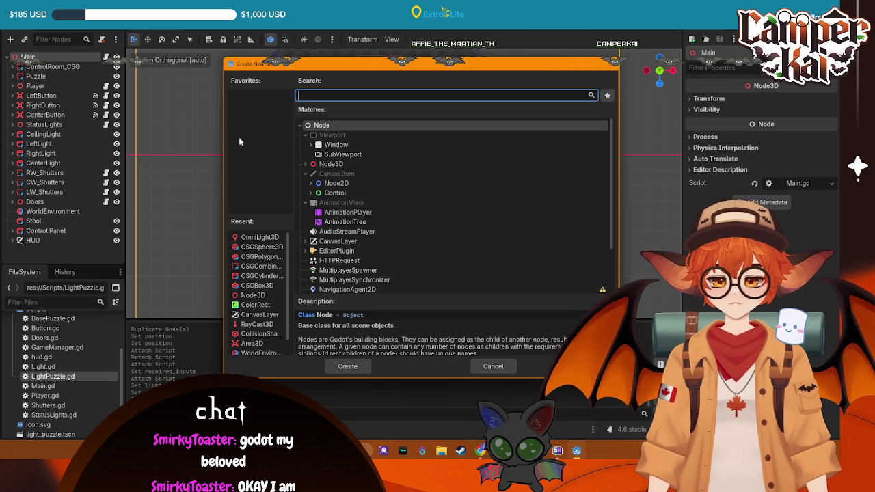
key(Escape)
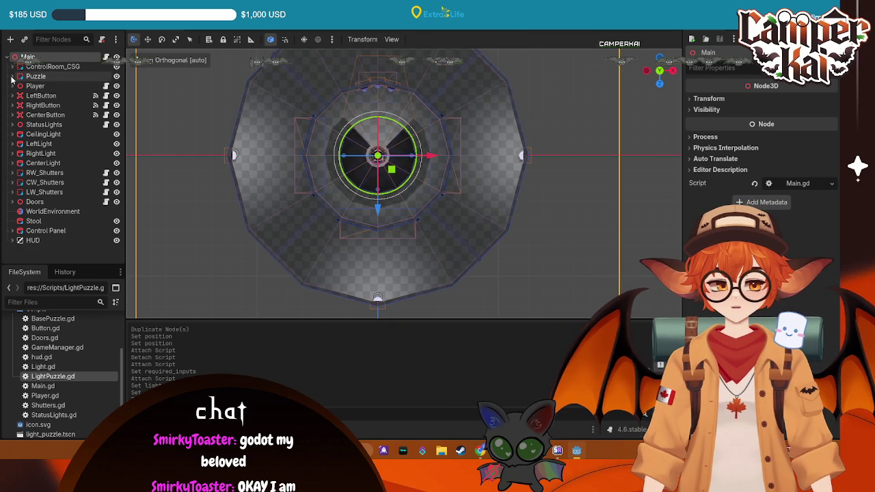
click(11, 76)
click(11, 76)
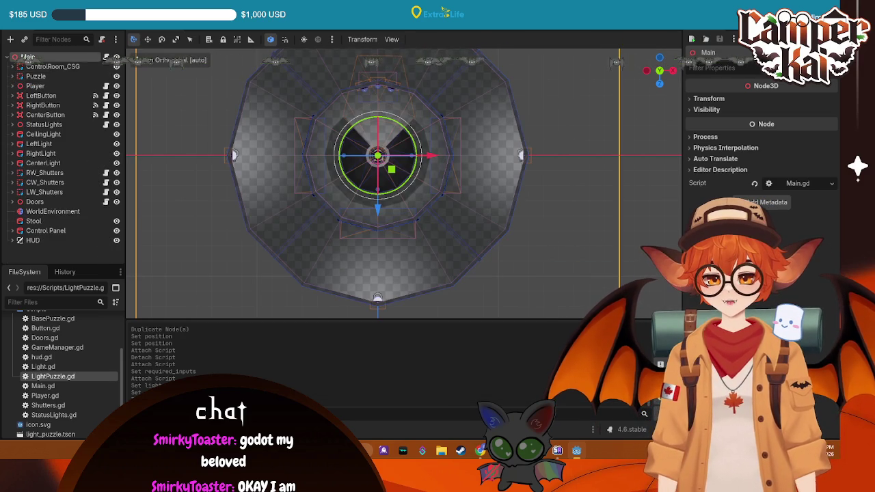
Add a Node3D child to Main, name it Spawns, and start adding a child to it.
right_click(27, 57)
click(118, 82)
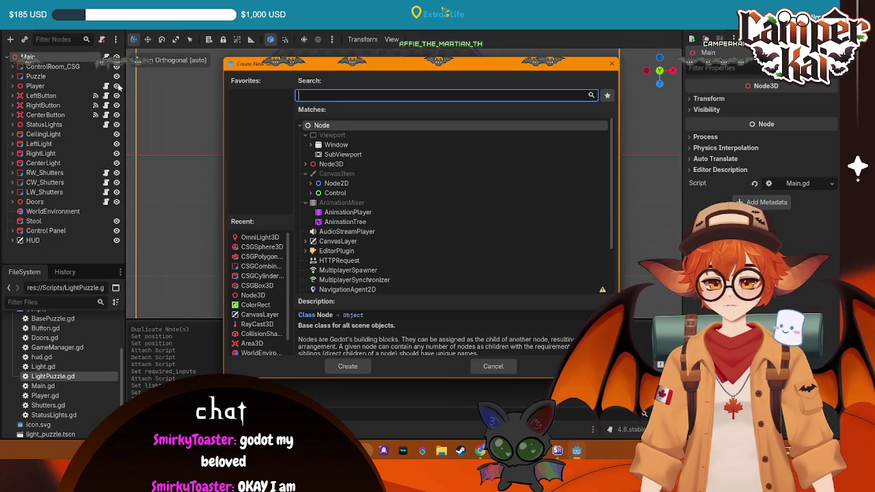
click(381, 164)
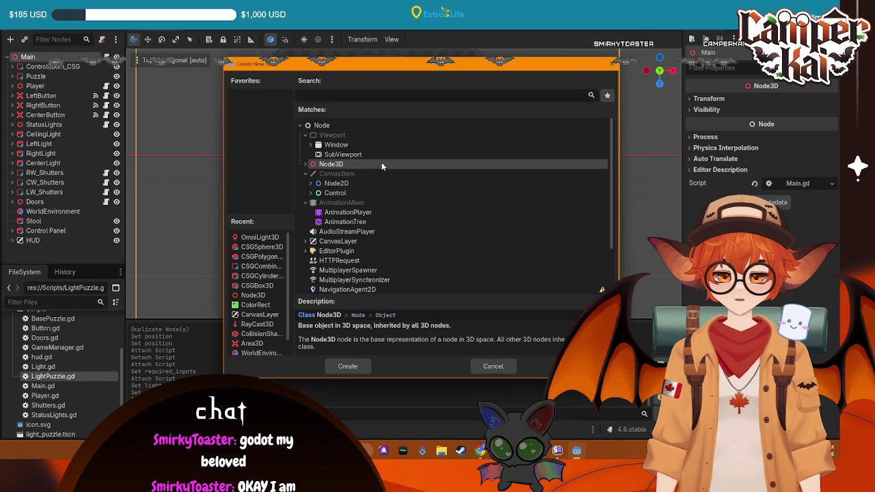
double_click(382, 164)
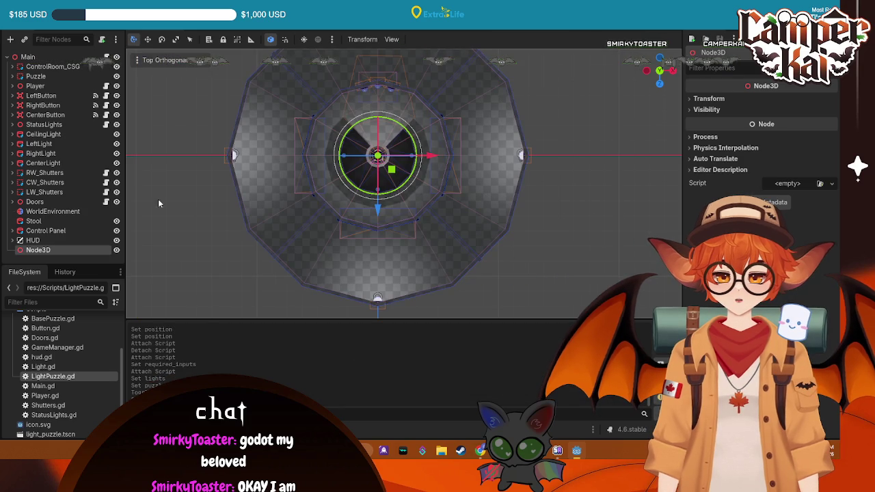
double_click(67, 250)
text(Spawns)
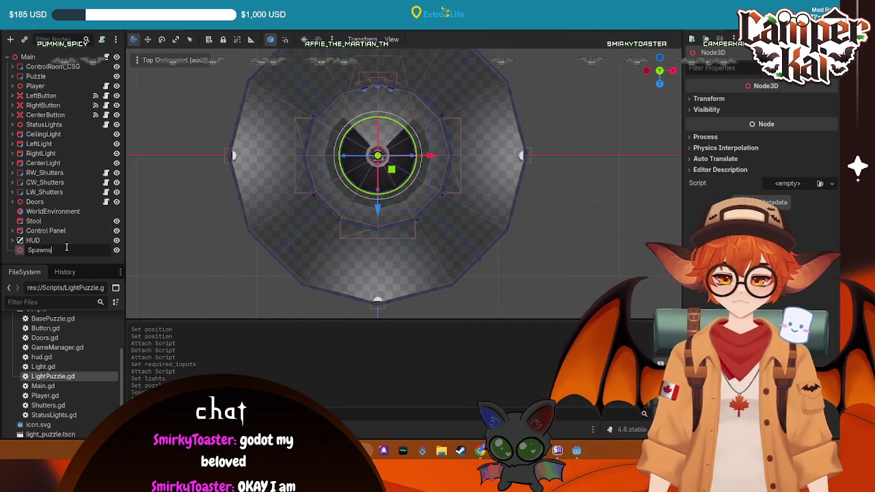
key(Return)
right_click(68, 251)
click(109, 220)
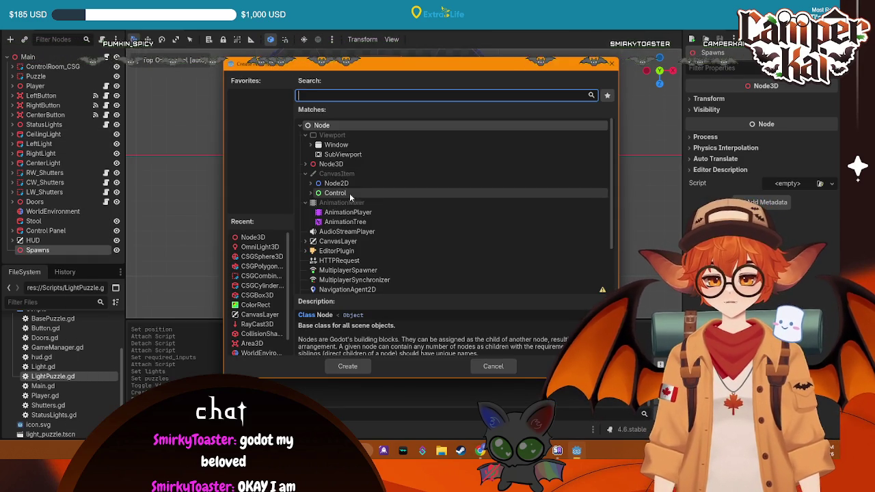
Search 'marke' in Create New Node and create a Marker3D under Spawns.
click(306, 164)
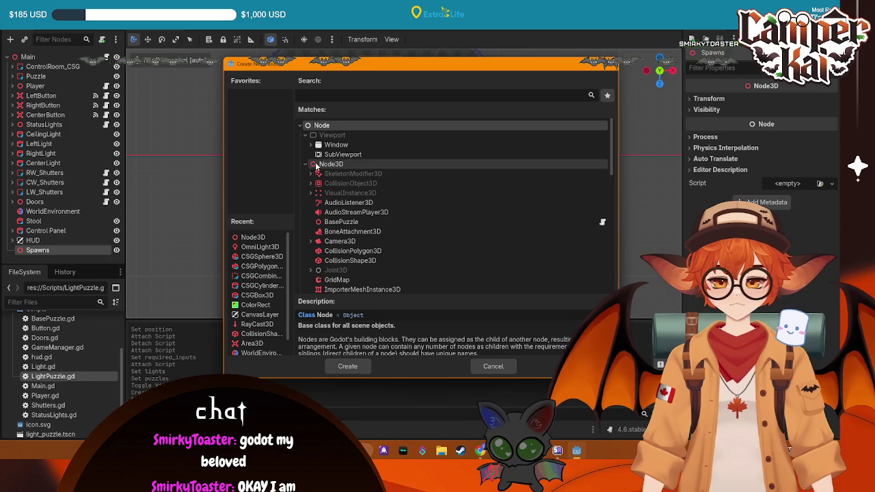
click(318, 164)
key(Left)
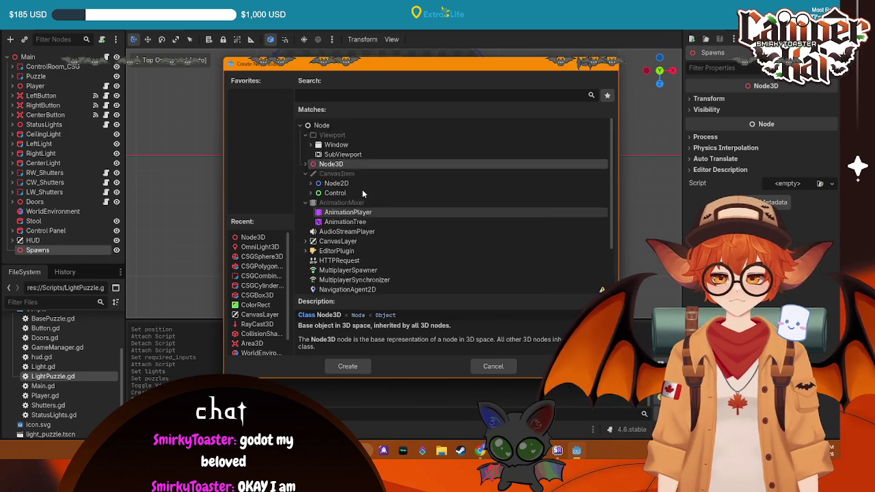
scroll(363, 194, down, 2)
scroll(344, 192, up, 2)
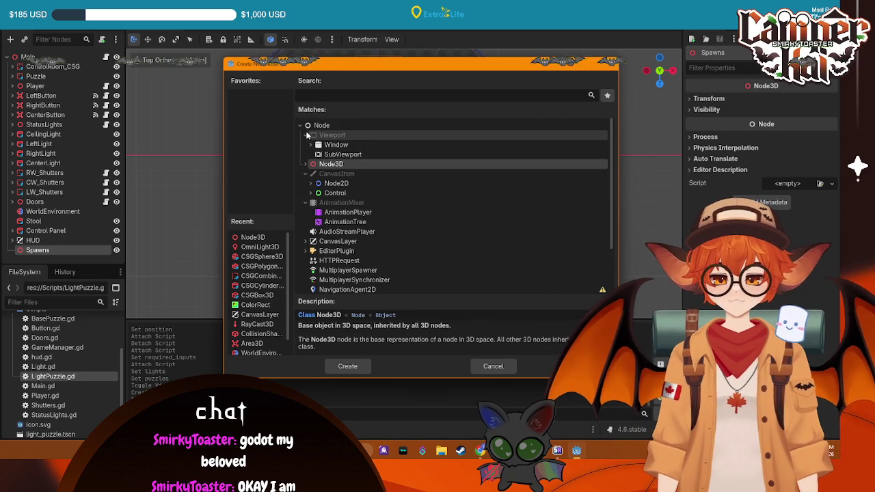
scroll(348, 226, down, 2)
scroll(349, 225, up, 2)
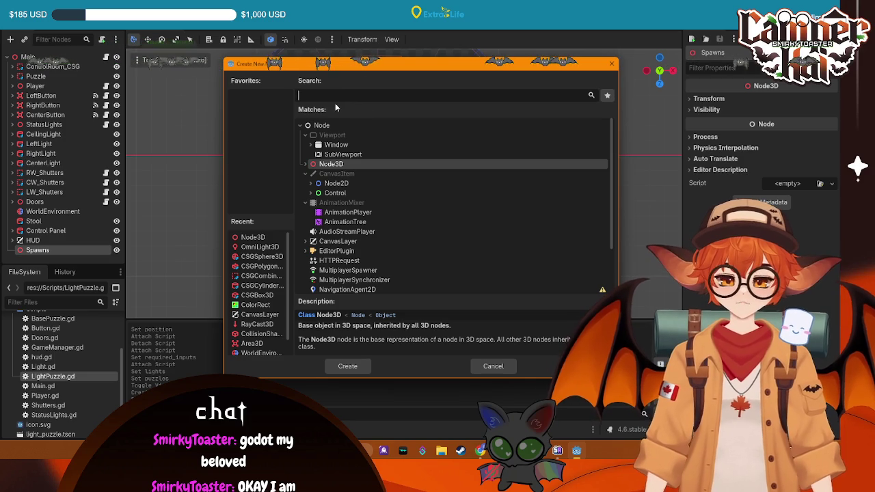
key(alt+Tab)
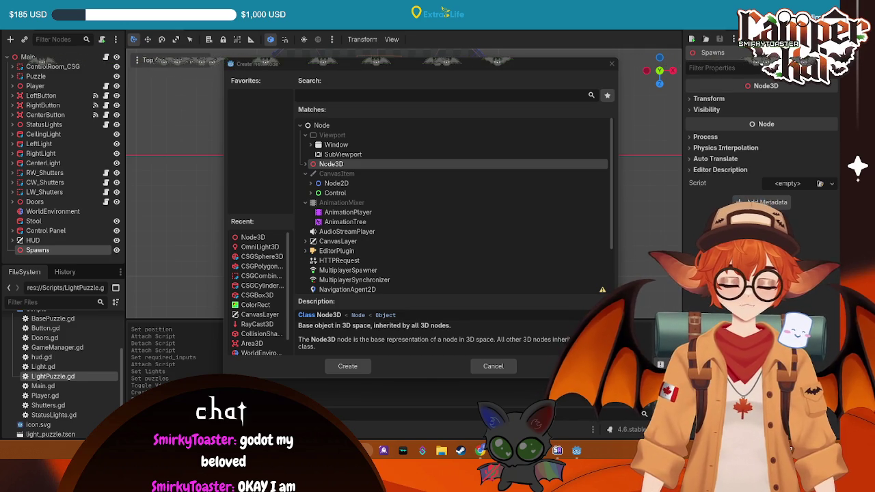
click(333, 96)
text(marke)
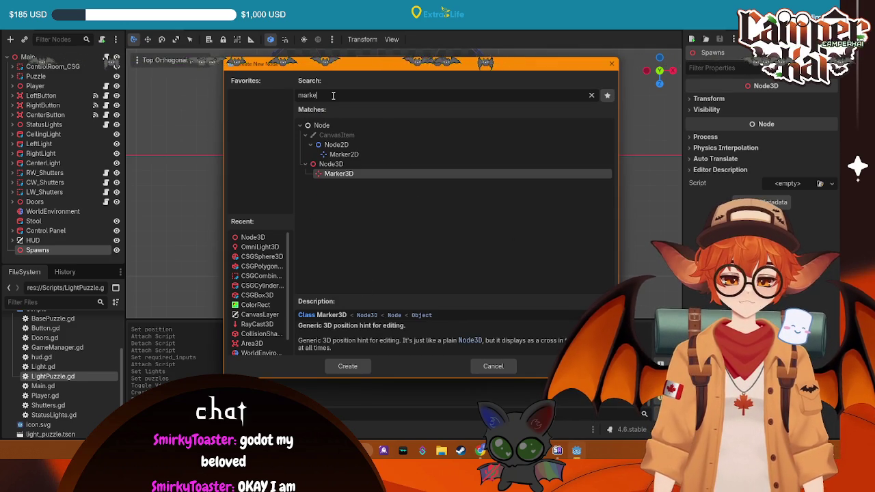
click(366, 366)
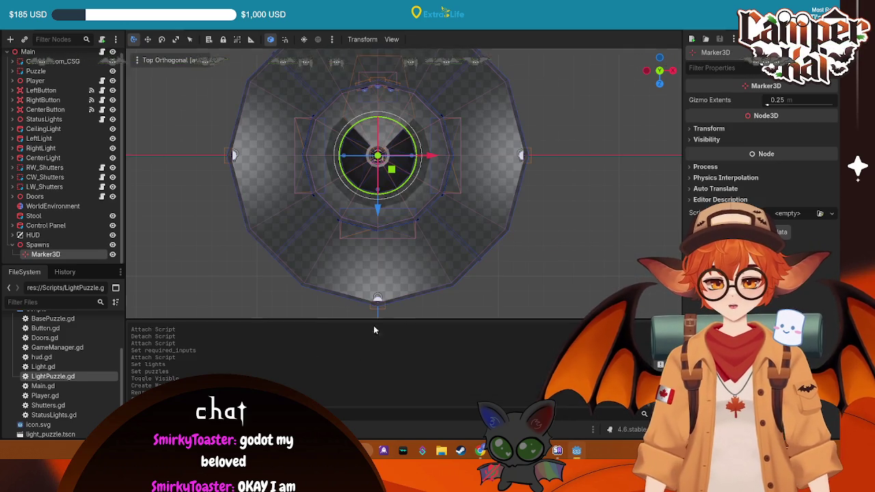
Rename the new Marker3D to RightRoomMarker.
double_click(53, 254)
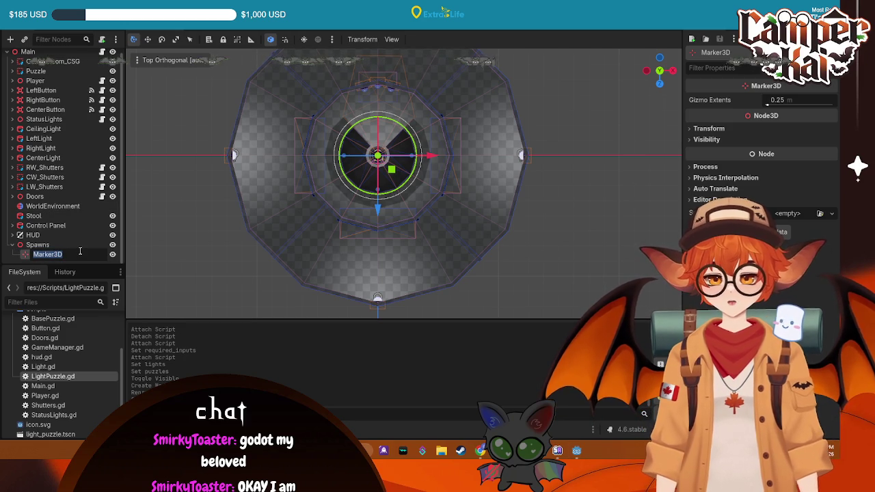
text(RightRoomMarker)
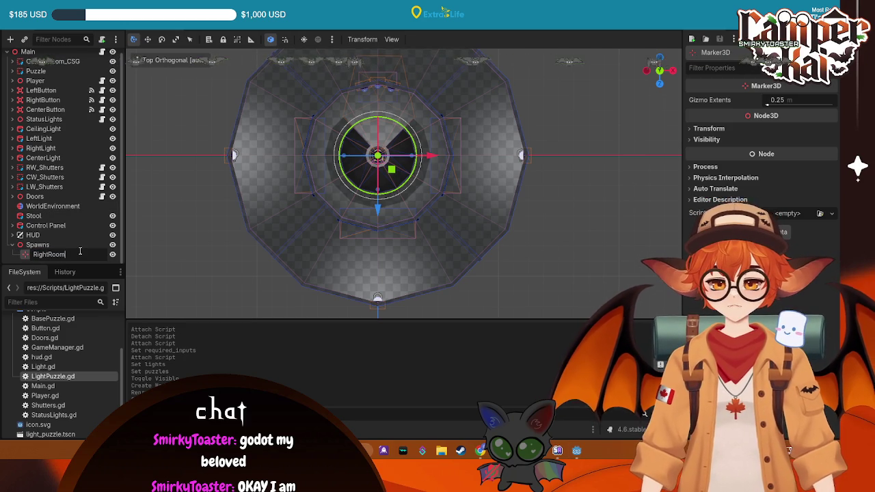
key(Return)
right_click(80, 253)
click(116, 273)
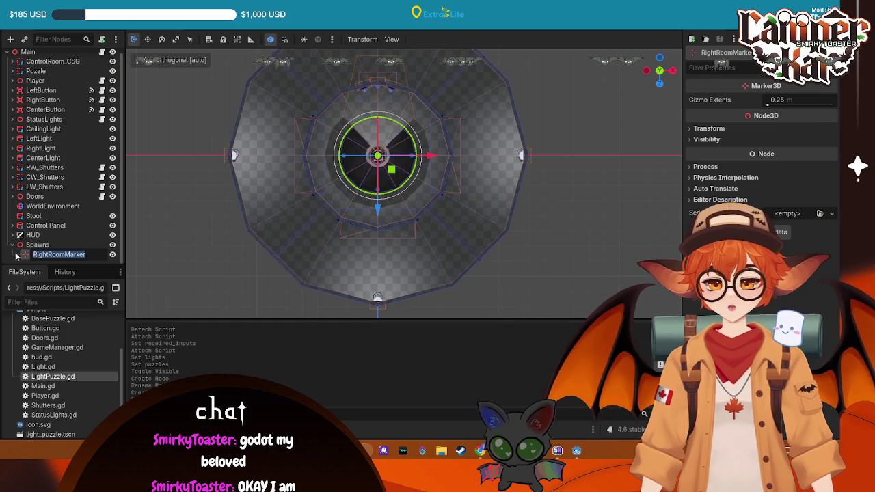
click(38, 244)
click(29, 257)
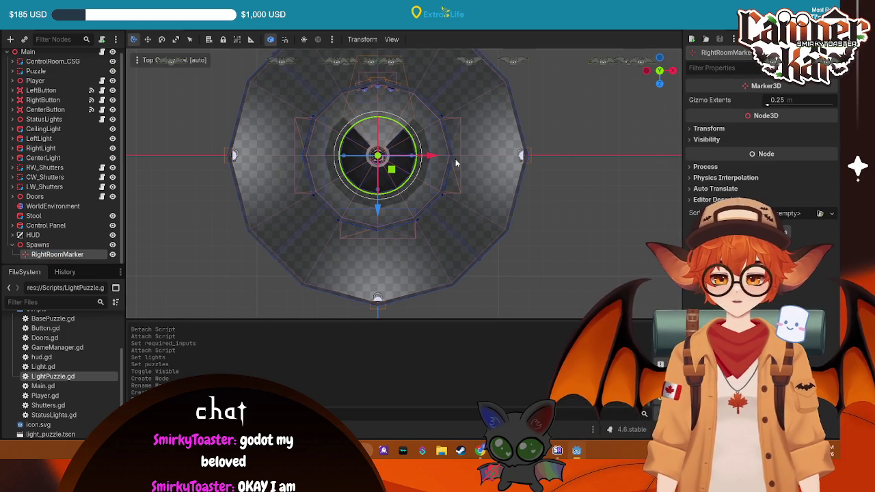
Move RightRoomMarker along X, setting its Position X to -7.5.
drag(430, 155, 538, 157)
click(711, 129)
click(719, 153)
key(Return)
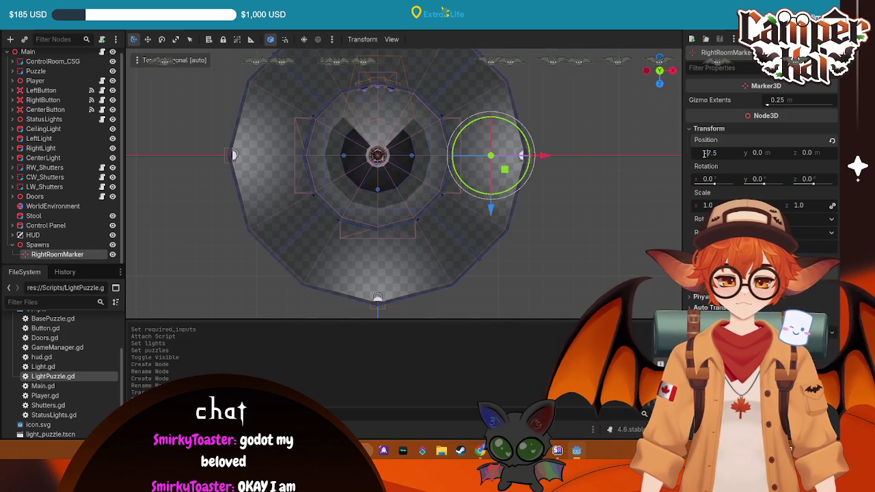
key(Return)
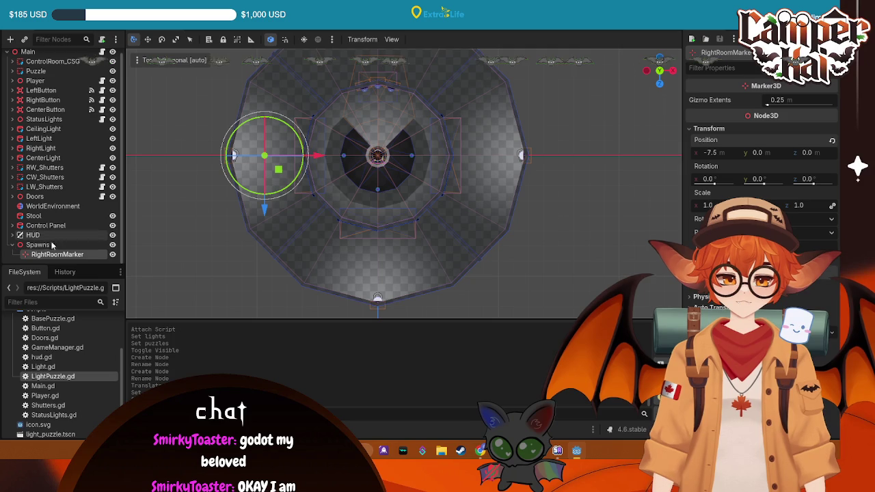
Duplicate RightRoomMarker and rename the copy CenterRoomMarker.
right_click(61, 253)
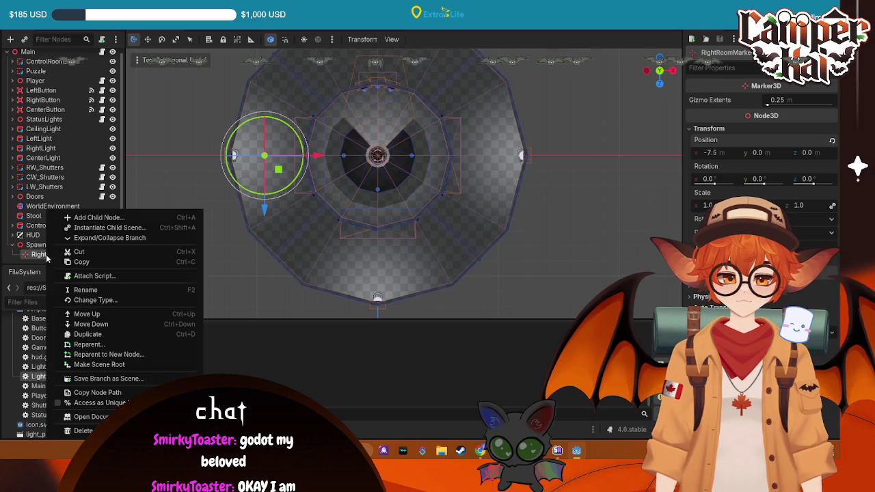
click(93, 334)
double_click(108, 254)
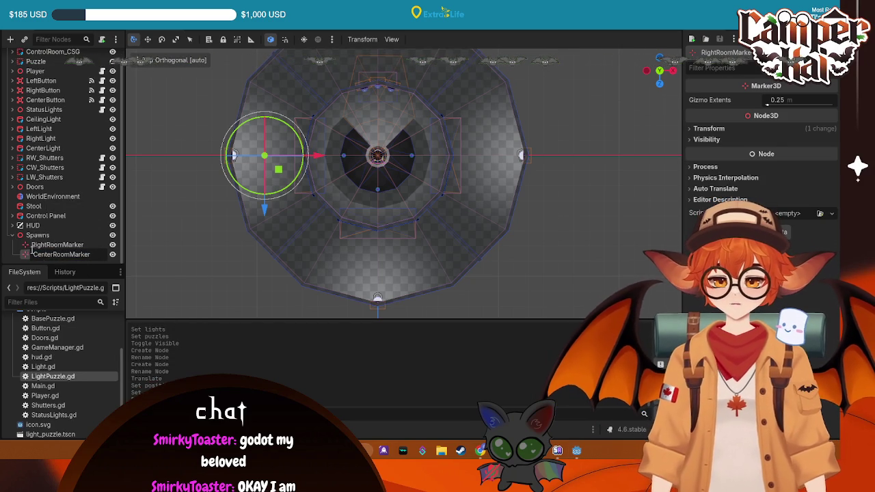
key(Return)
key(f)
Set CenterRoomMarker's position to X 0 and Z 7.5.
click(692, 129)
click(711, 155)
key(Return)
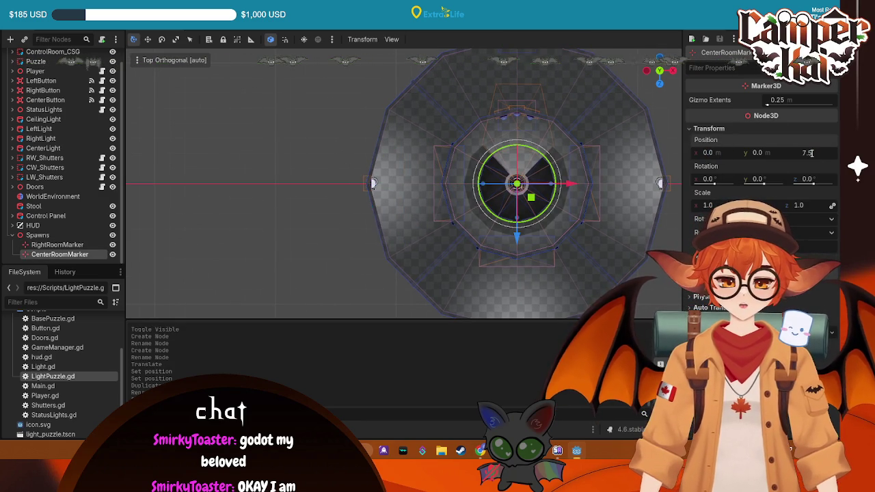
key(Return)
right_click(59, 245)
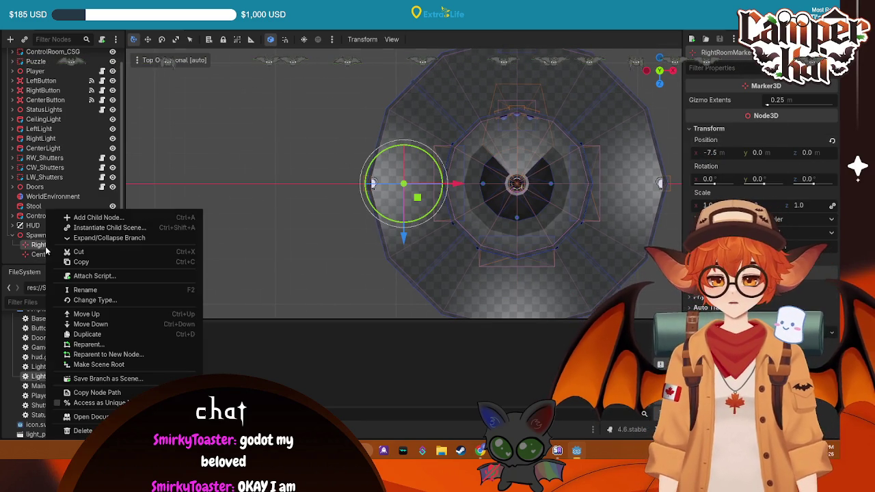
Duplicate RightRoomMarker again and name the copy LeftRoomMarker.
click(87, 334)
double_click(52, 256)
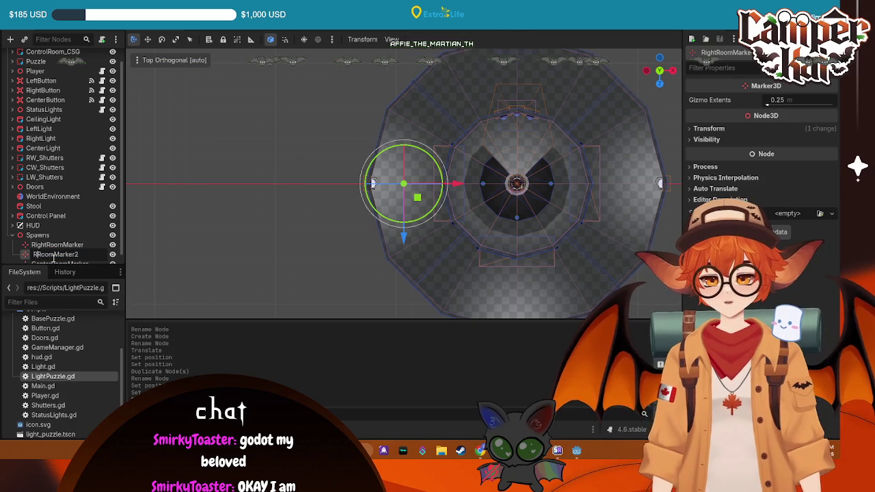
text(Left)
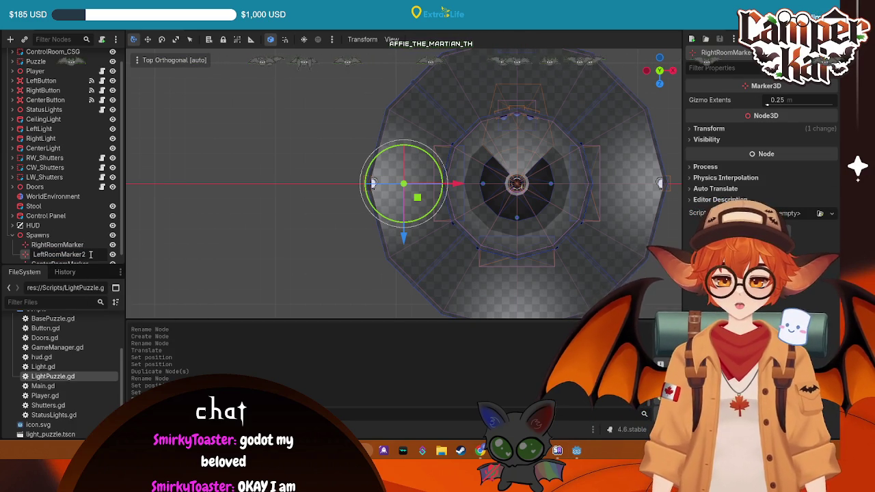
key(BackSpace)
key(Return)
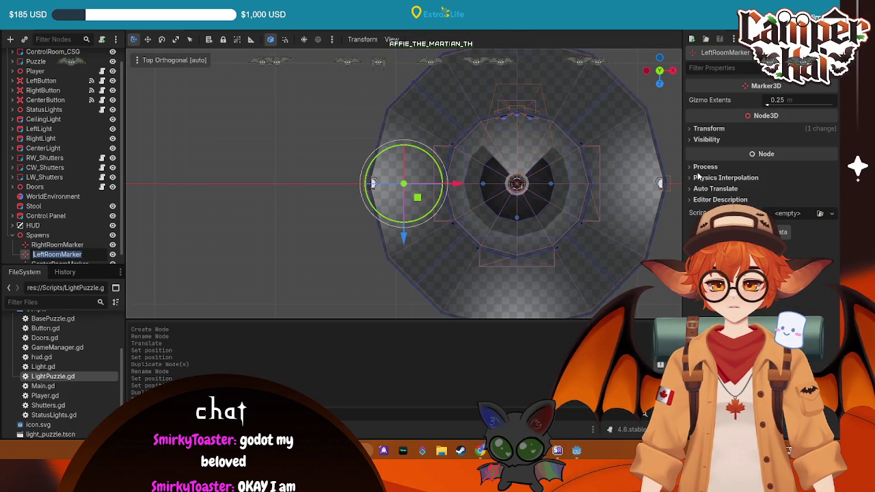
Set LeftRoomMarker's Position X to 7.5 and compare it against RightRoomMarker.
click(717, 129)
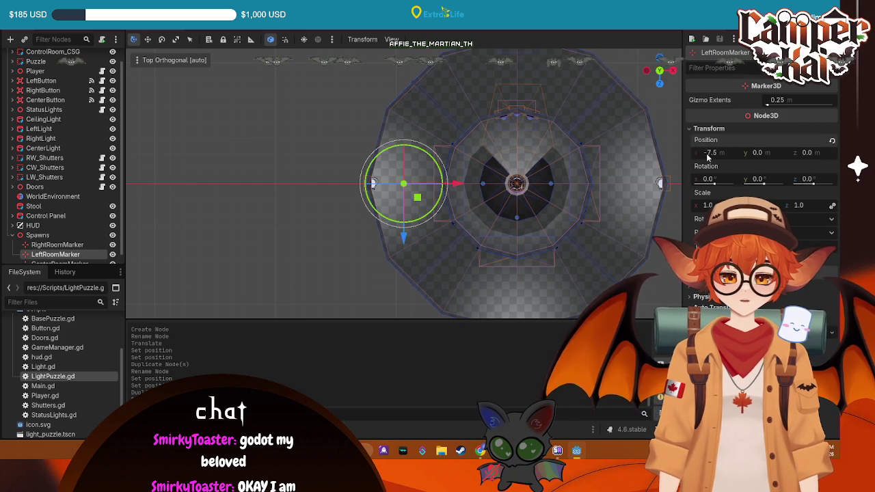
key(BackSpace)
key(Return)
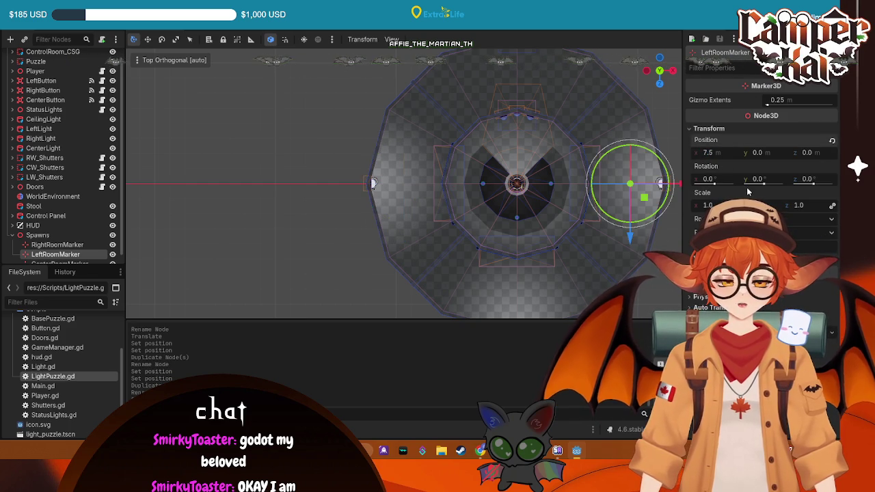
click(47, 245)
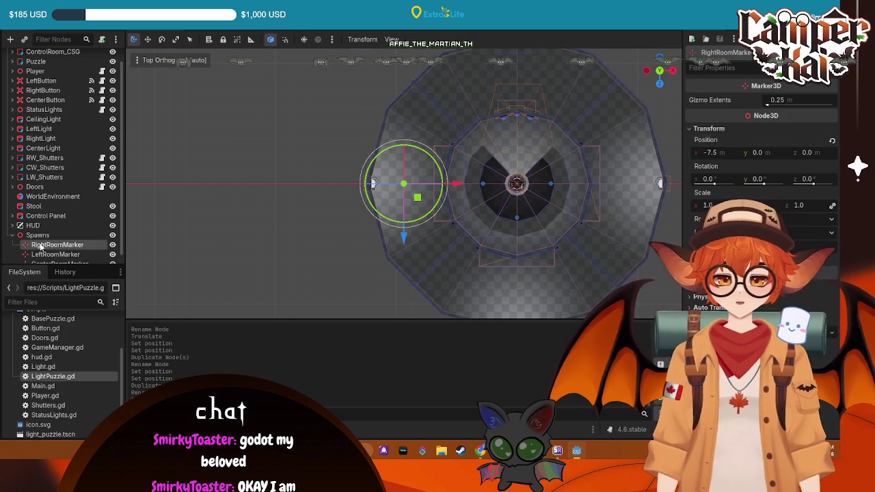
click(51, 254)
scroll(67, 254, down, 1)
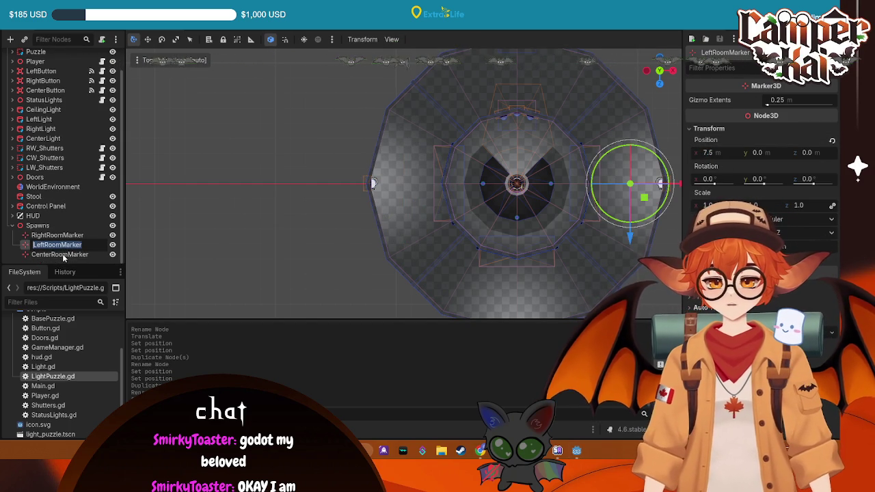
click(57, 235)
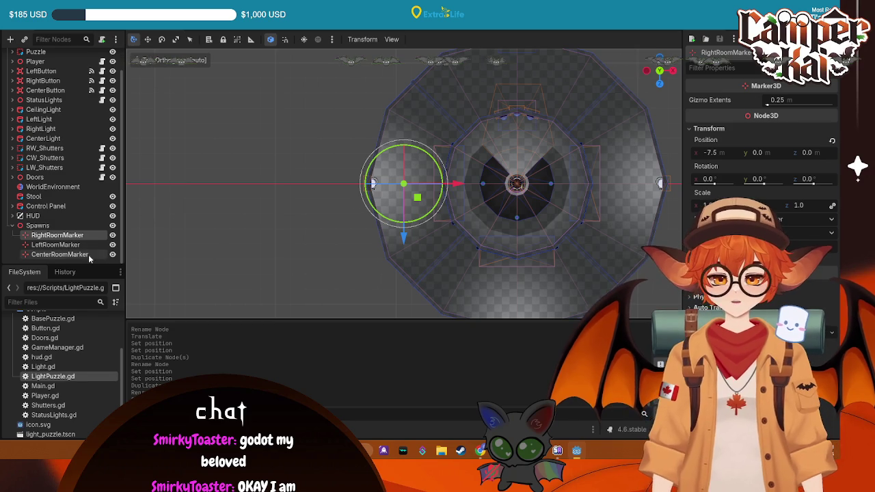
click(74, 246)
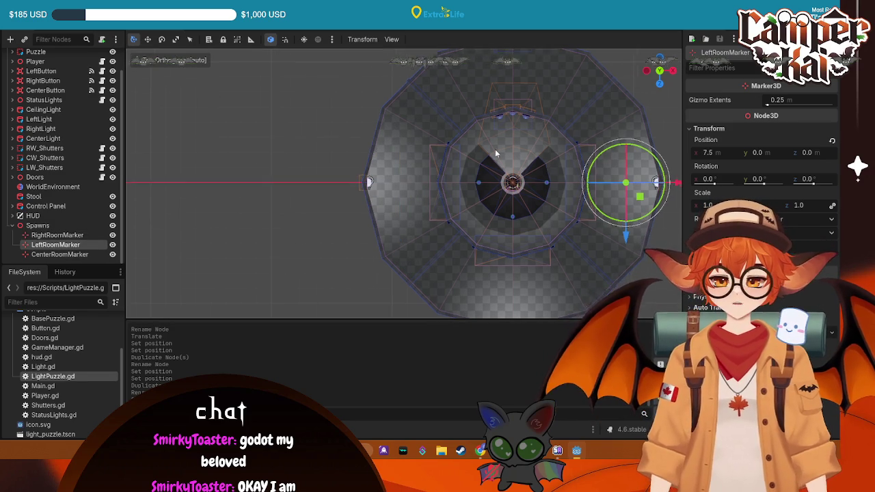
Rotate LeftRoomMarker 180° around the Y axis.
key(r)
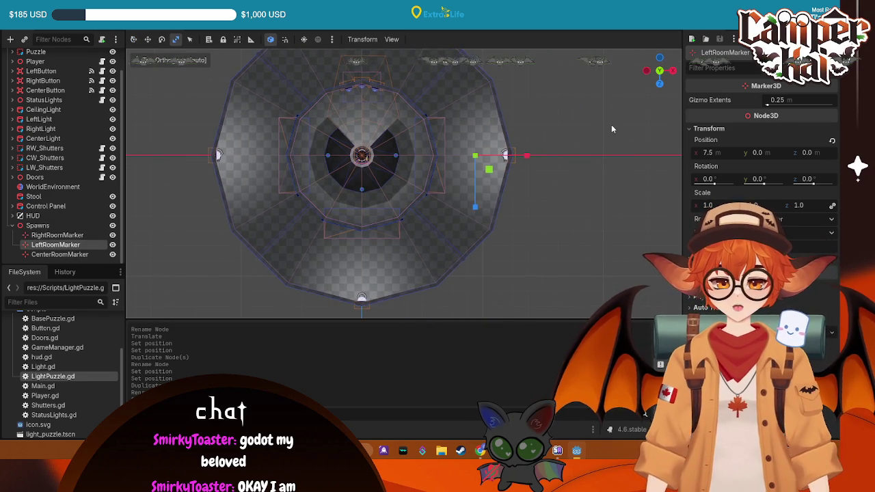
click(612, 129)
click(56, 245)
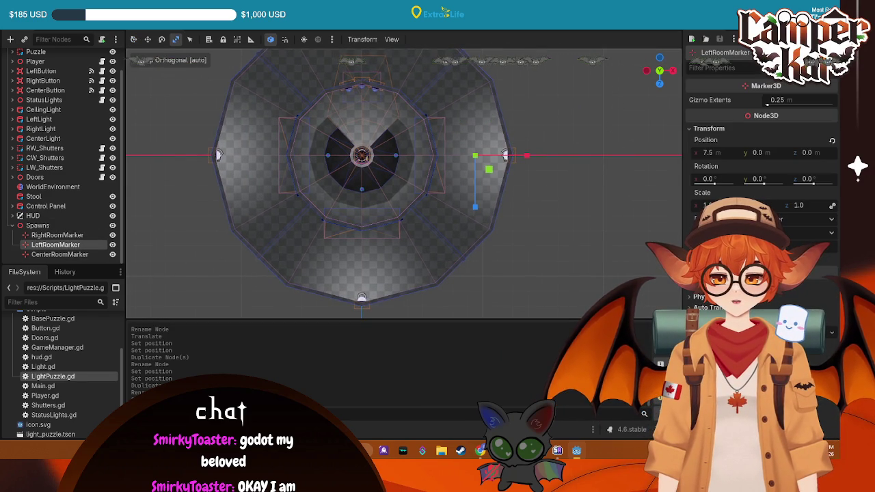
click(716, 177)
text(0)
key(Return)
key(ctrl+z)
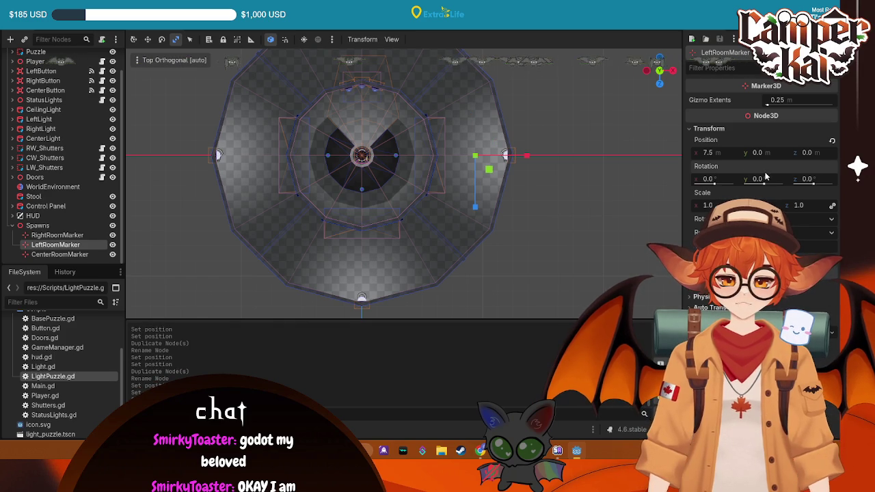
text(180)
key(Return)
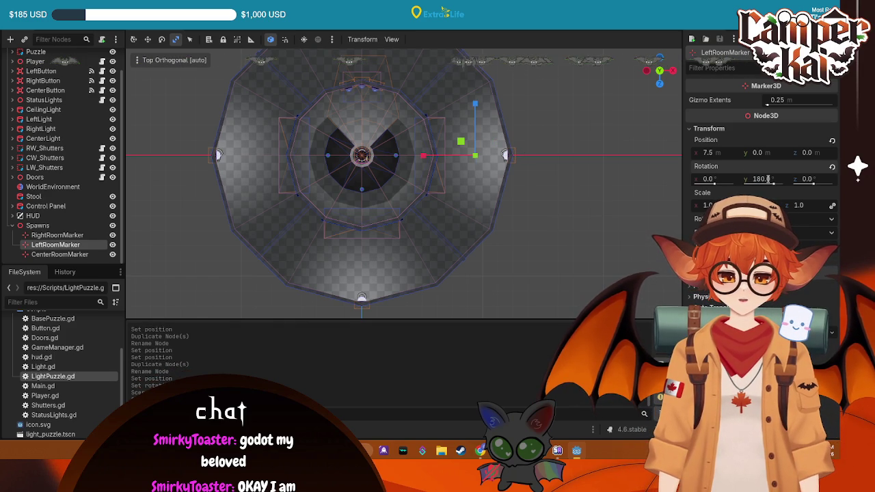
Rotate CenterRoomMarker 90° around the Y axis and orbit the view around the room.
click(60, 254)
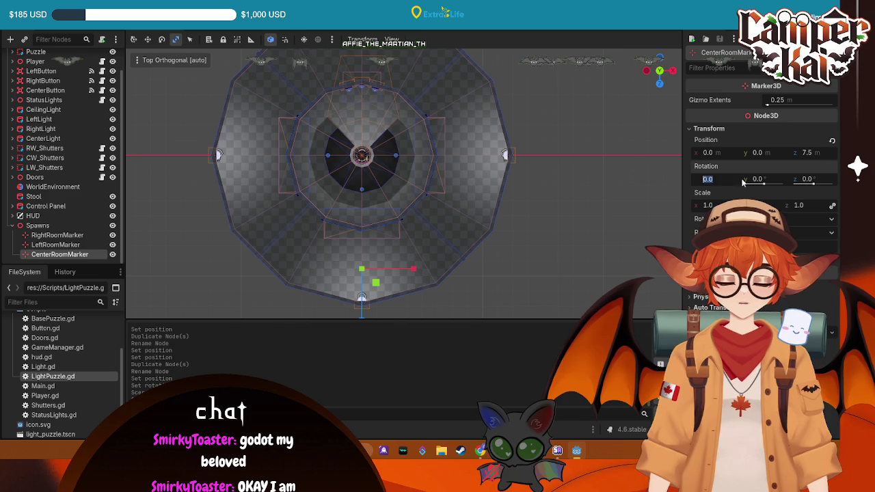
text(90)
key(Return)
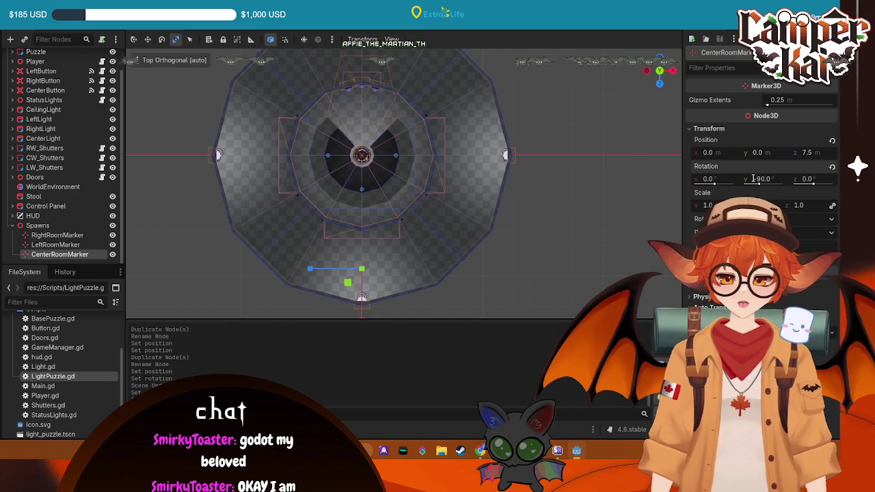
key(Return)
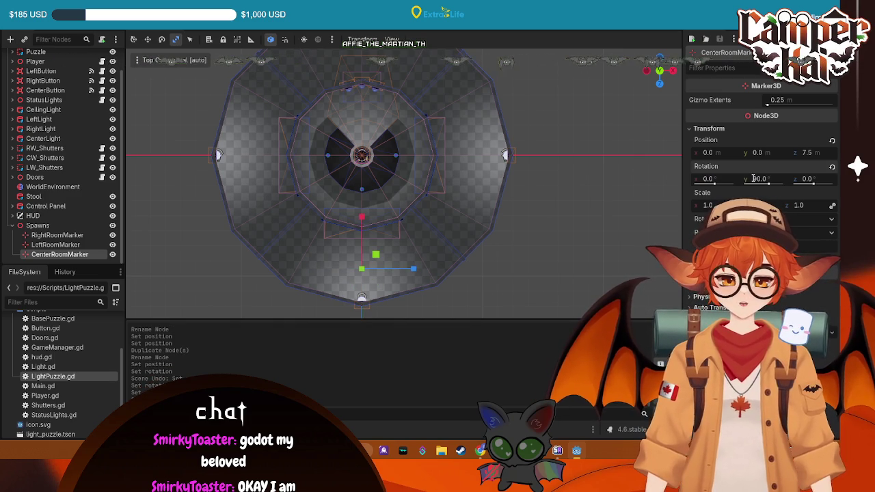
click(534, 229)
mouse_move(550, 208)
mouse_down()
mouse_move(235, 134)
mouse_move(458, 191)
mouse_move(248, 97)
mouse_up()
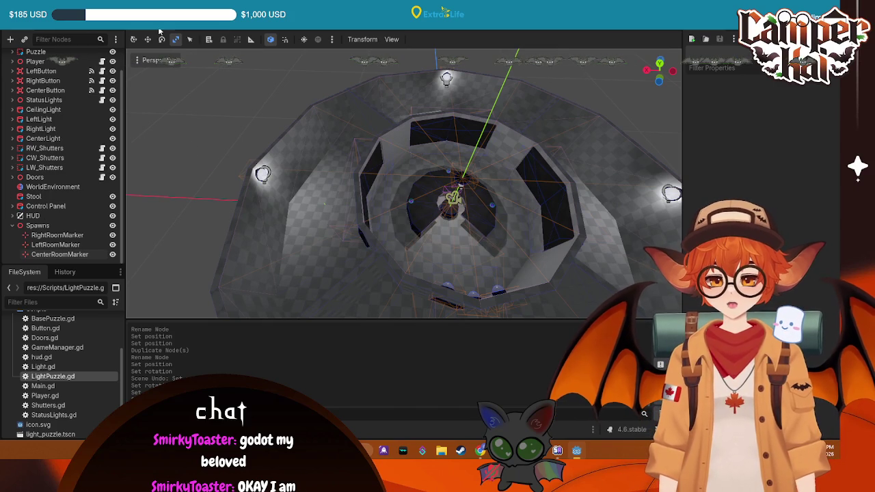
scroll(86, 75, up, 2)
In Main.gd, start a puzzle_room_spawns array declaration below the puzzles list.
click(102, 57)
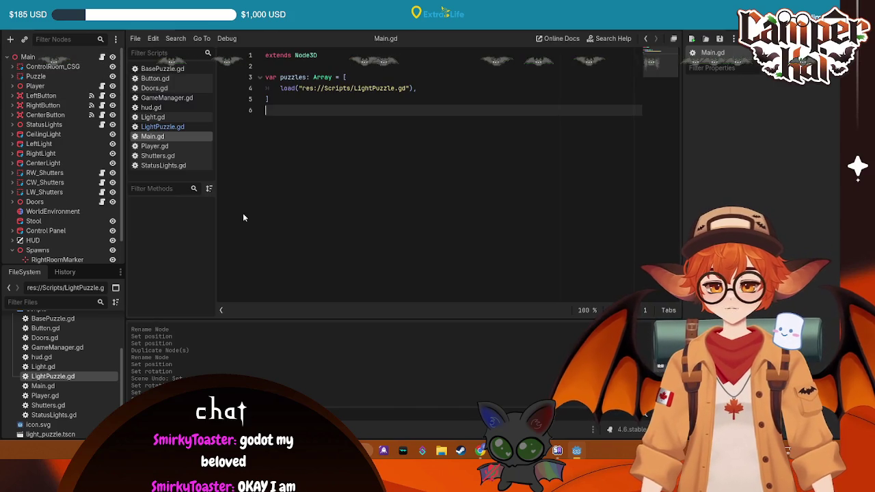
scroll(66, 260, down, 1)
click(45, 227)
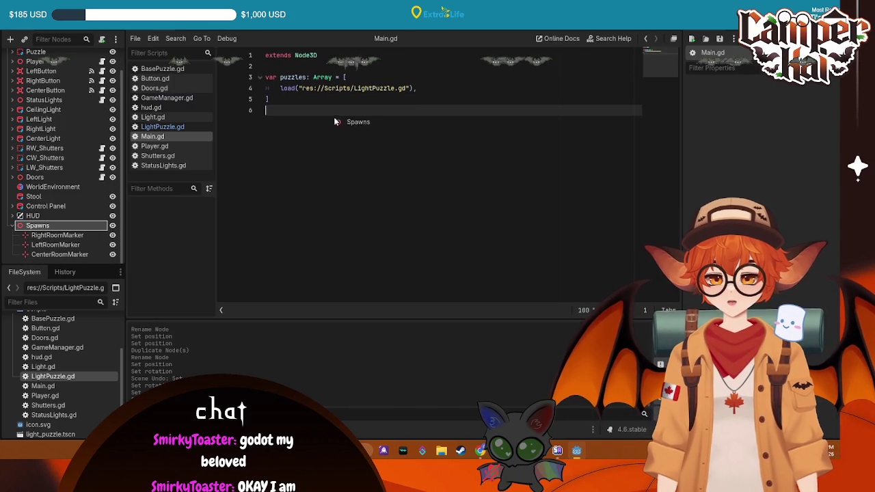
drag(333, 136, 55, 218)
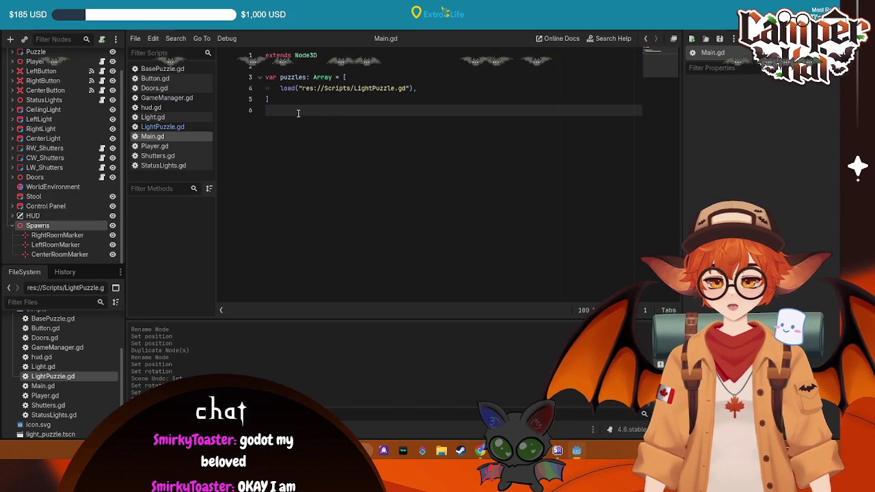
key(Return)
text(var puzzle_room_spawns: Arra)
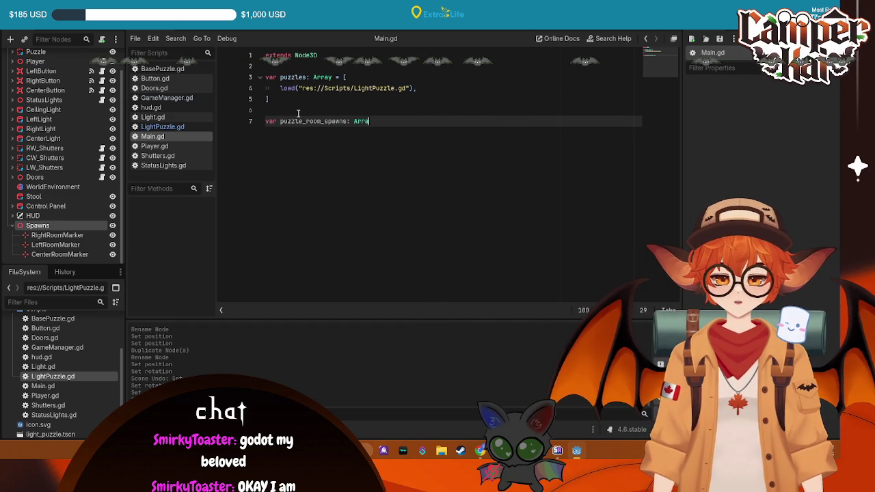
text(y = [)
key(Return)
Drag RightRoomMarker, LeftRoomMarker and CenterRoomMarker into the array as $Spawns entries.
mouse_move(57, 235)
mouse_down()
mouse_move(228, 188)
mouse_move(328, 136)
mouse_up()
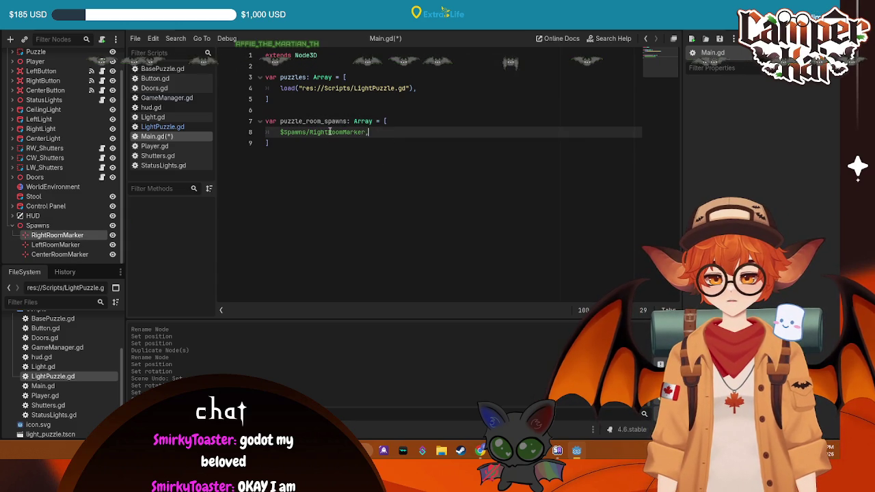
key(Return)
mouse_move(56, 244)
mouse_down()
mouse_move(280, 148)
mouse_move(370, 145)
mouse_up()
text(,)
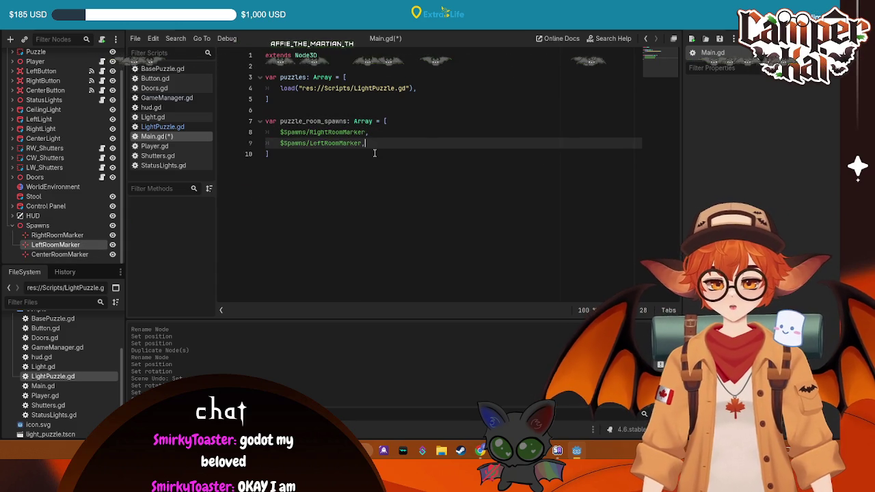
key(Return)
mouse_move(59, 254)
mouse_down()
mouse_move(343, 159)
mouse_move(284, 154)
mouse_up()
key(BackSpace)
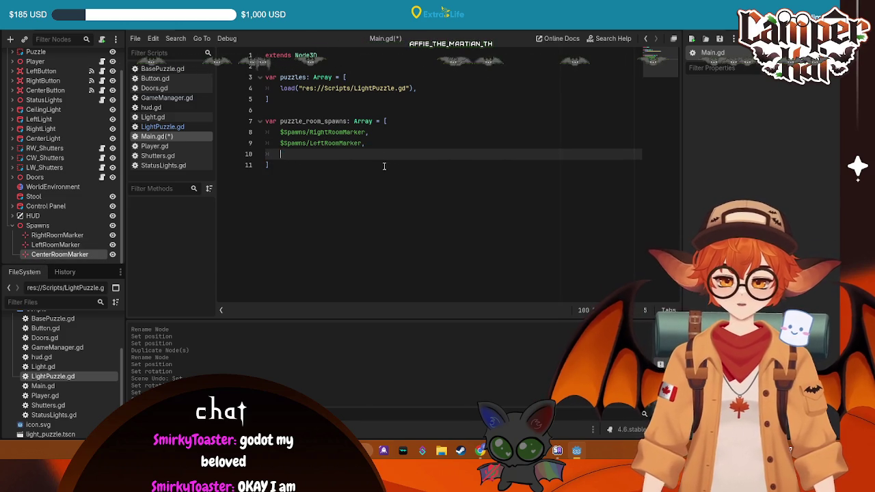
Tidy the array's entry lines and the blank lines around its closing bracket.
click(381, 132)
key(Return)
text($Spawns/CenterRoomMarker,)
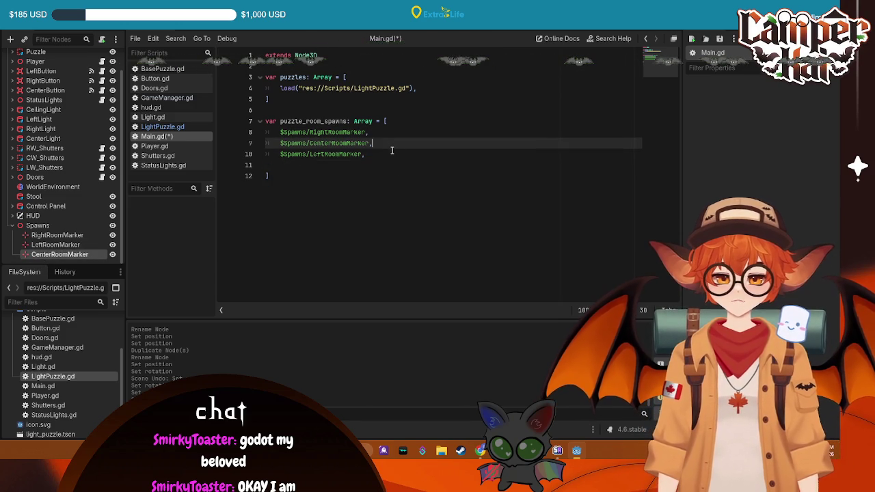
click(373, 154)
key(BackSpace)
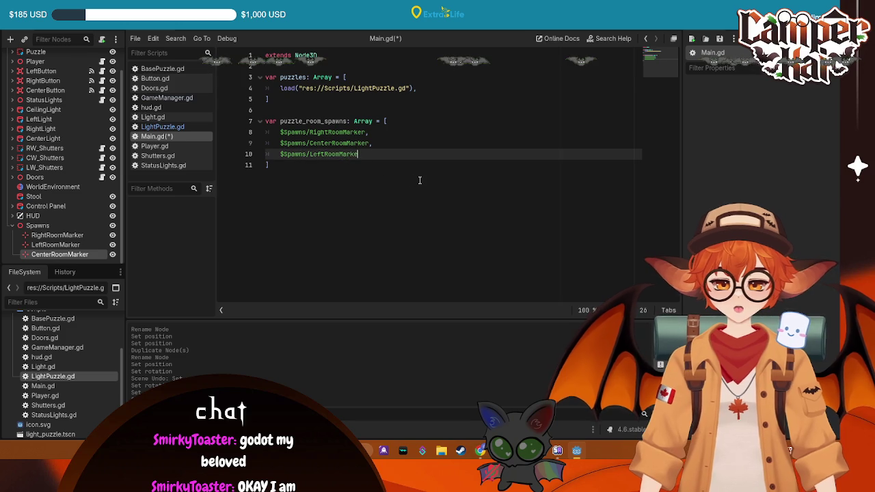
click(470, 168)
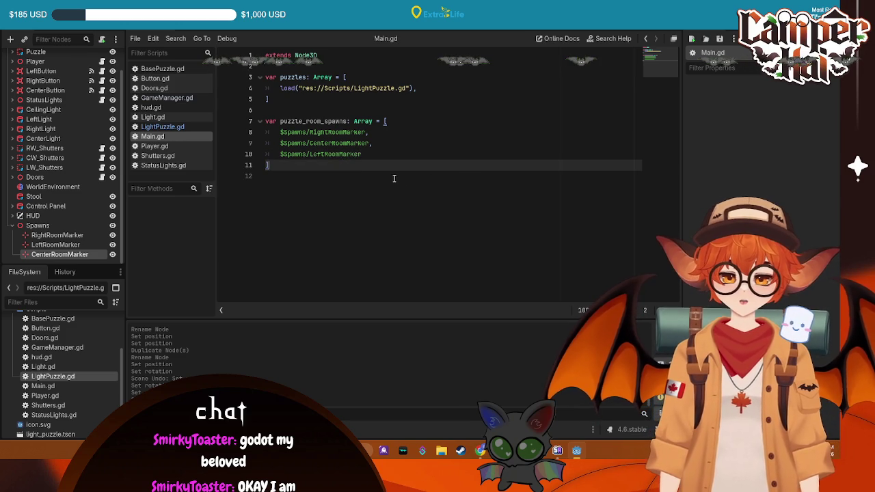
click(329, 111)
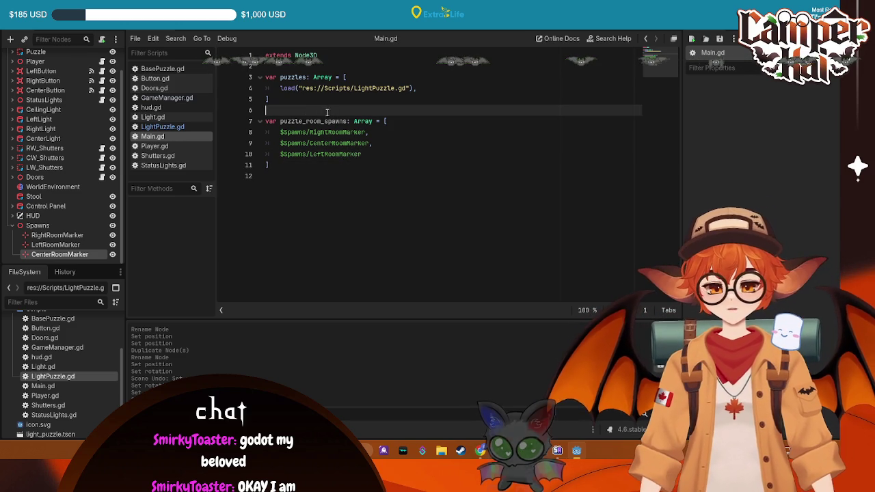
click(357, 176)
Add a 'func _ready():' declaration below the arrays.
key(Return)
text(func _ready)
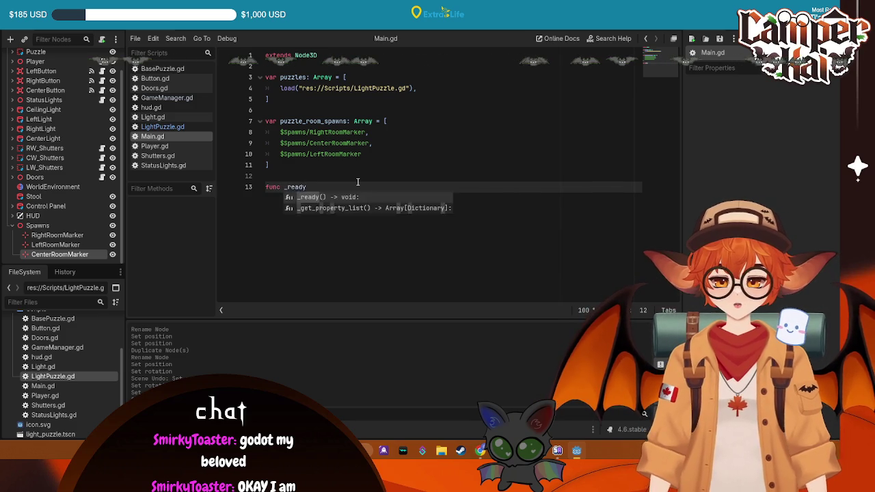
text(():)
key(Return)
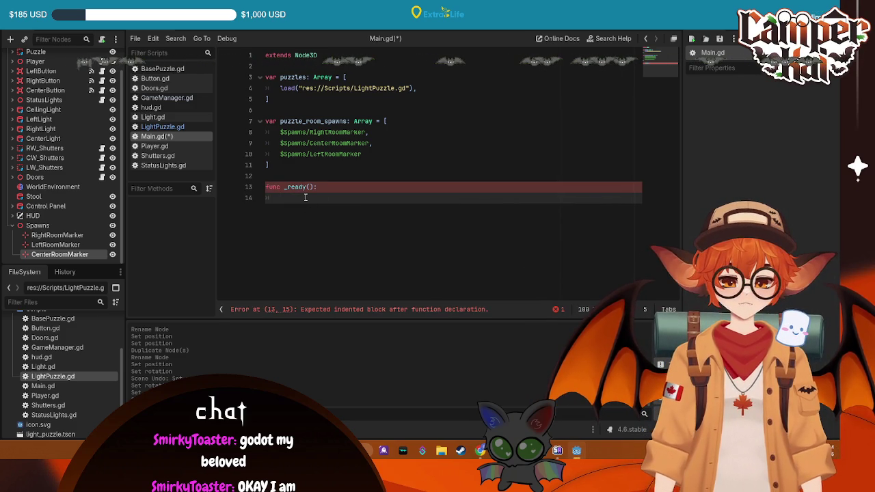
Write 'for puzzle_room_spawn in puzzle_room_spawns:' inside _ready using autocomplete.
text(for)
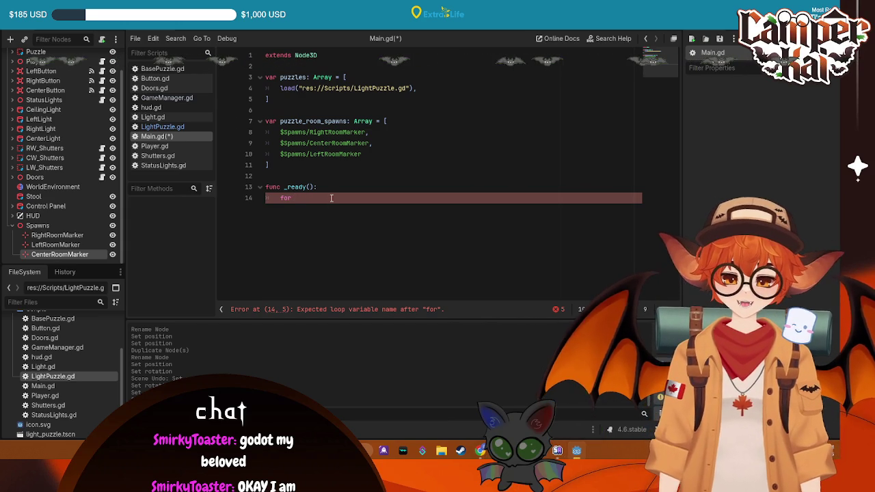
text( pu)
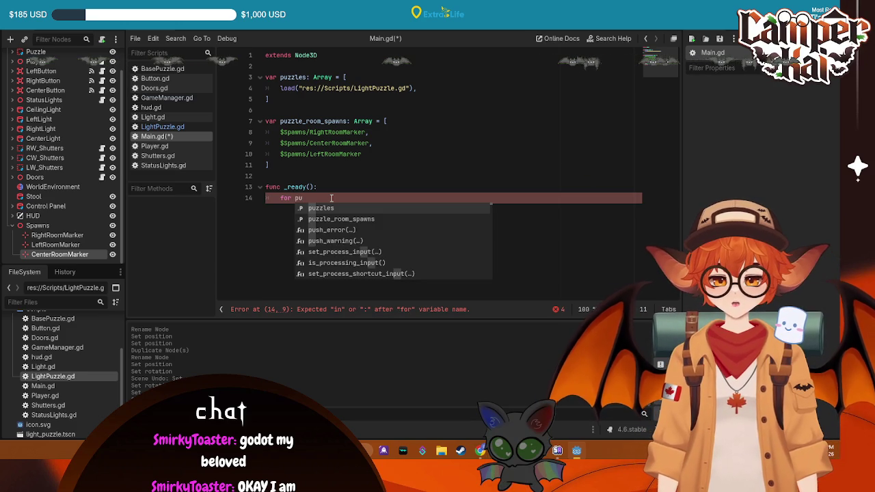
key(Down)
key(Return)
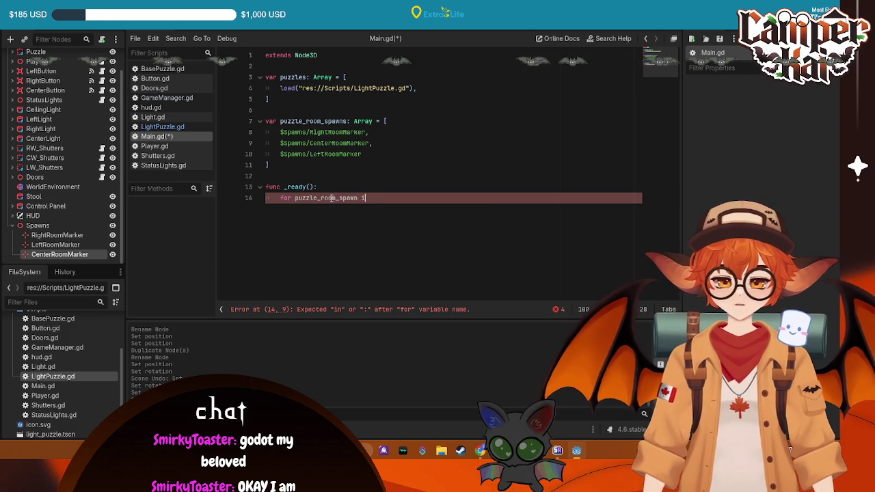
text(in puy)
key(BackSpace)
text(zz)
key(Return)
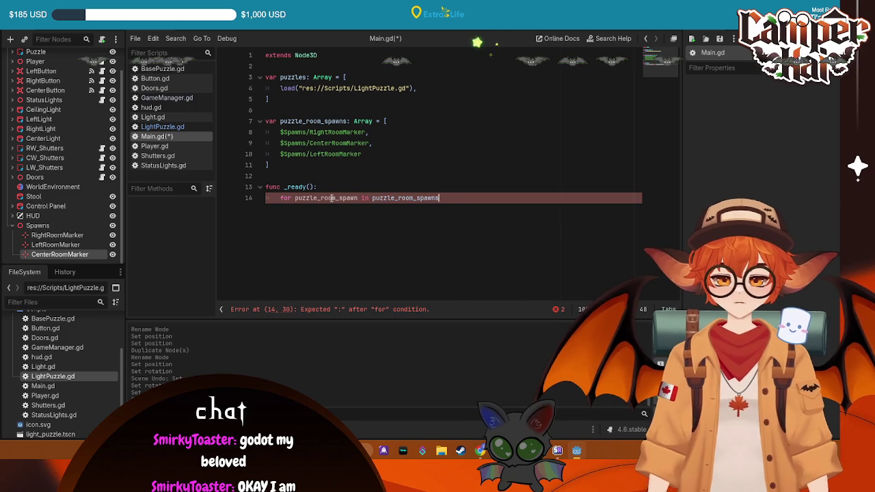
text(:)
key(Return)
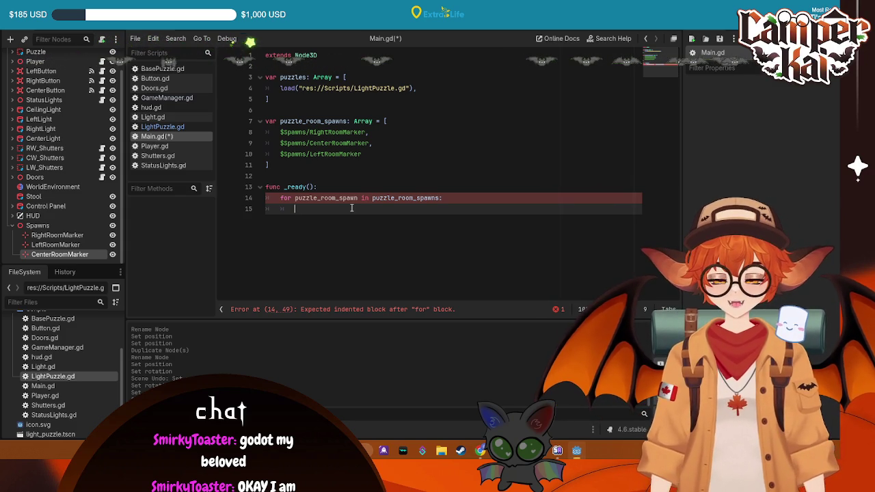
Add 'var spawn_room = puzzles.pick_random()' inside the loop using autocomplete.
text(puzz)
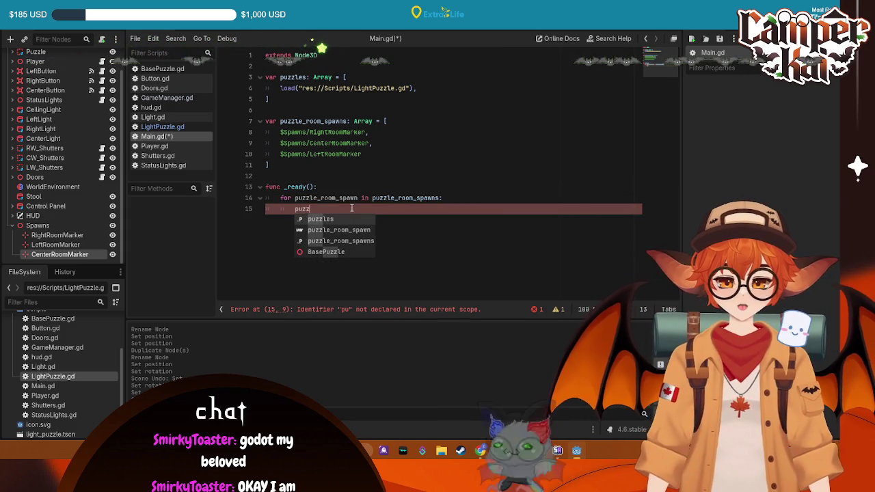
text(le)
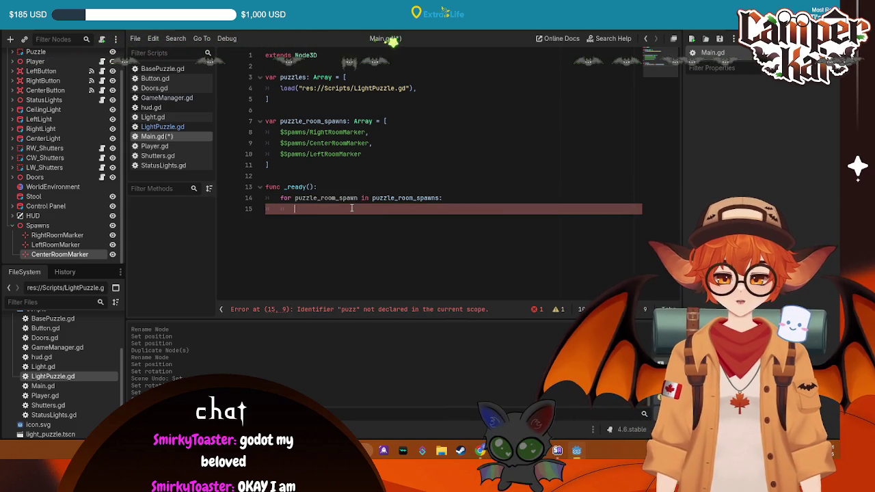
key(BackSpace)
key(BackSpace)
key(BackSpace)
text(r r)
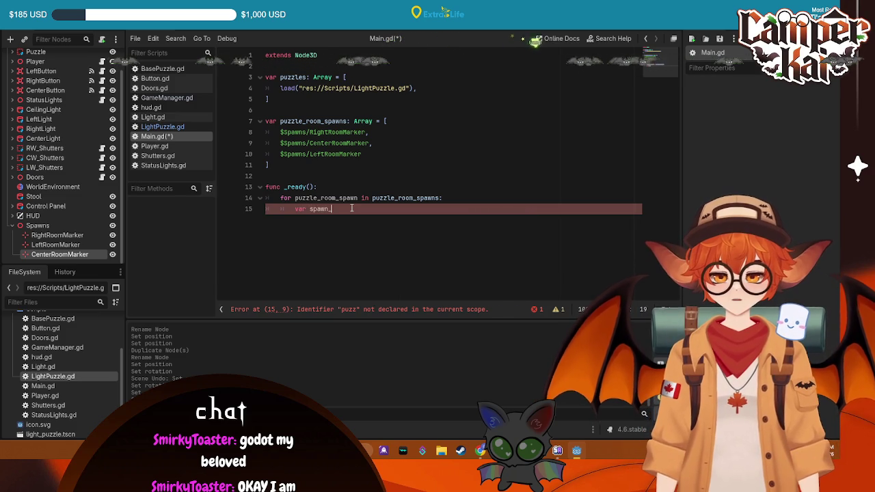
text(m =)
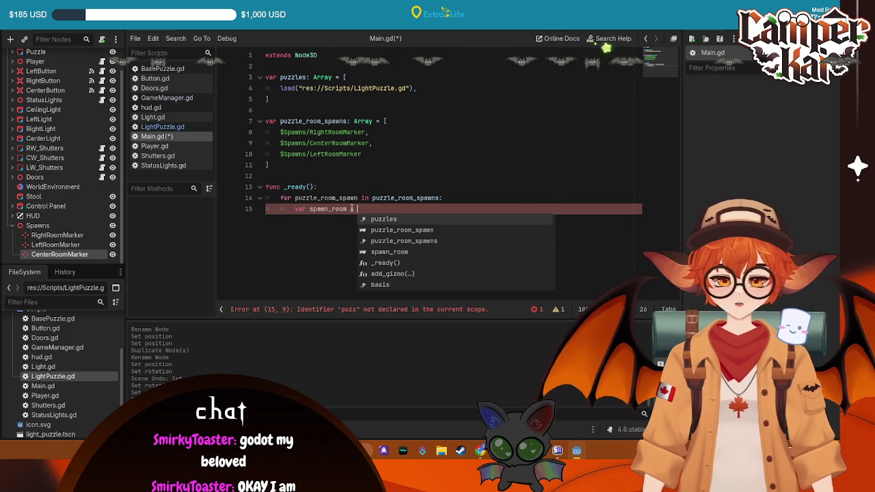
key(Return)
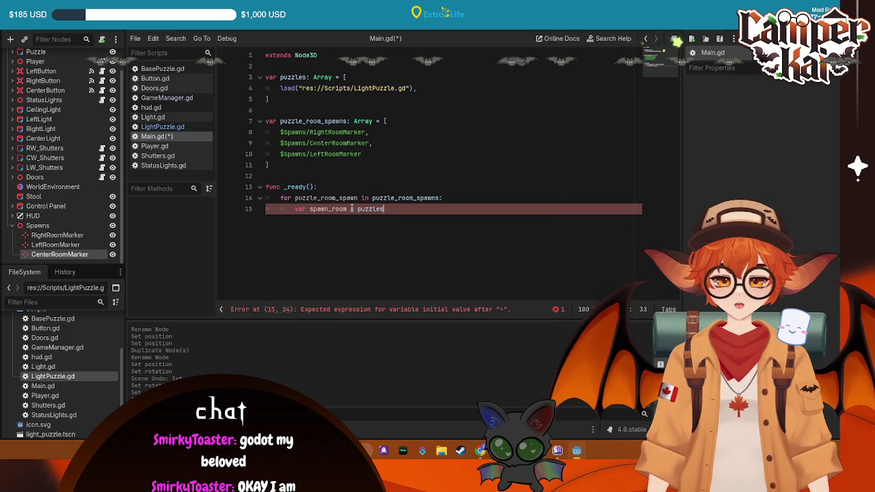
text(.)
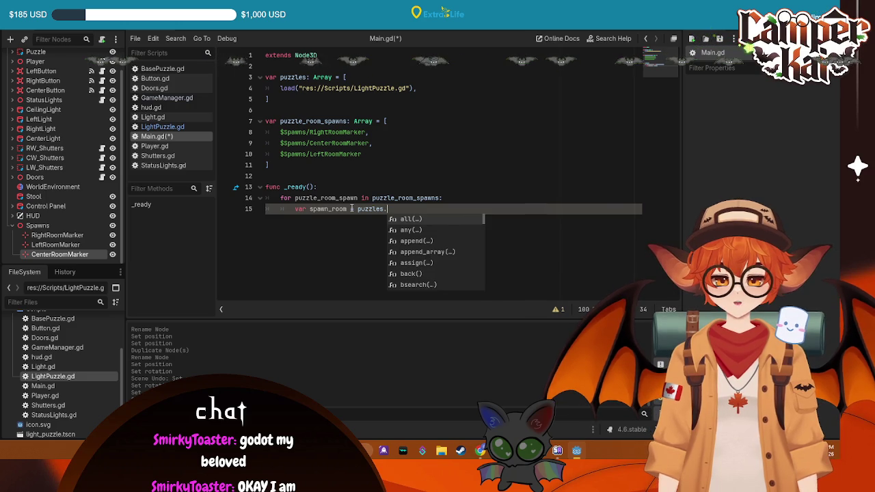
text(pick)
key(Return)
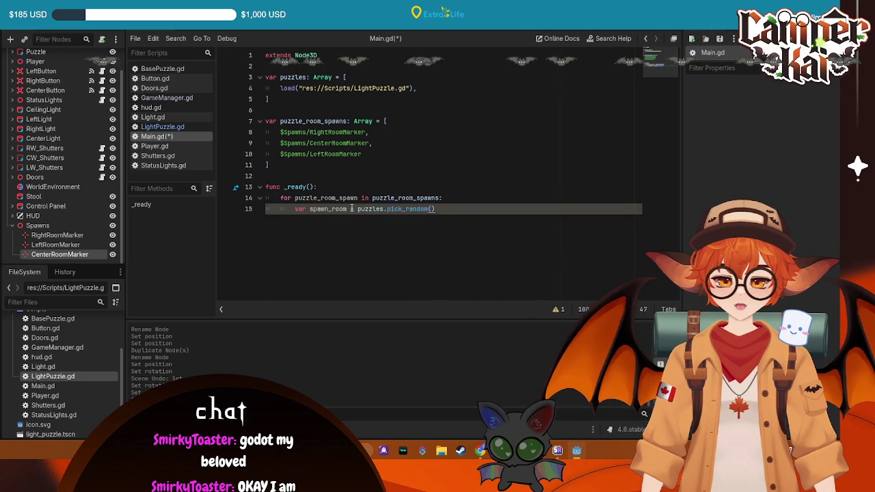
Start a new loop line with an instantiate call and fix its misspelling.
key(Return)
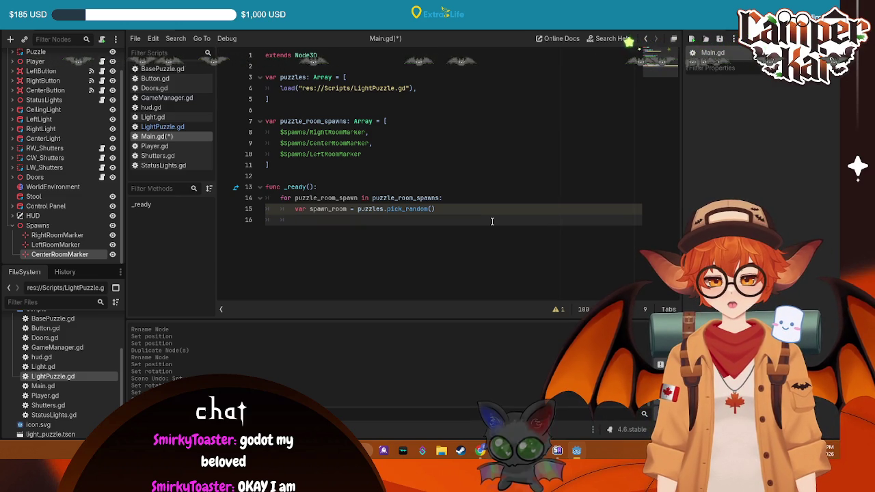
text(instat)
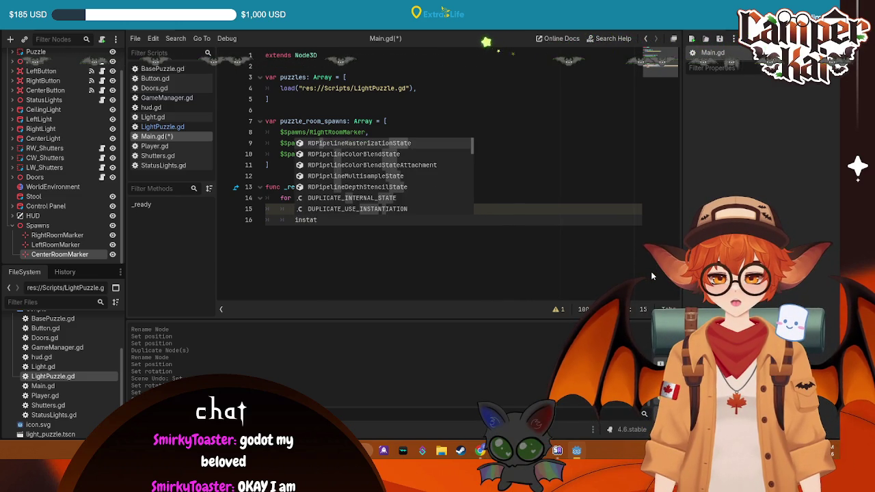
text(iate)
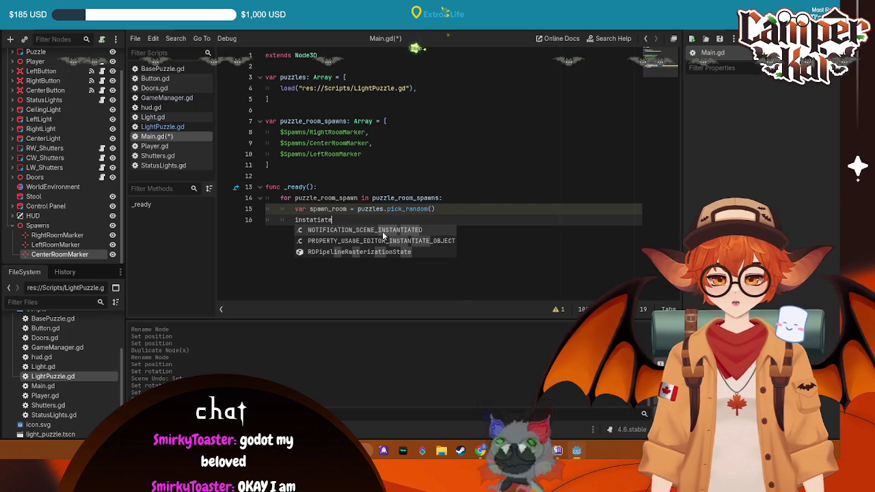
click(318, 223)
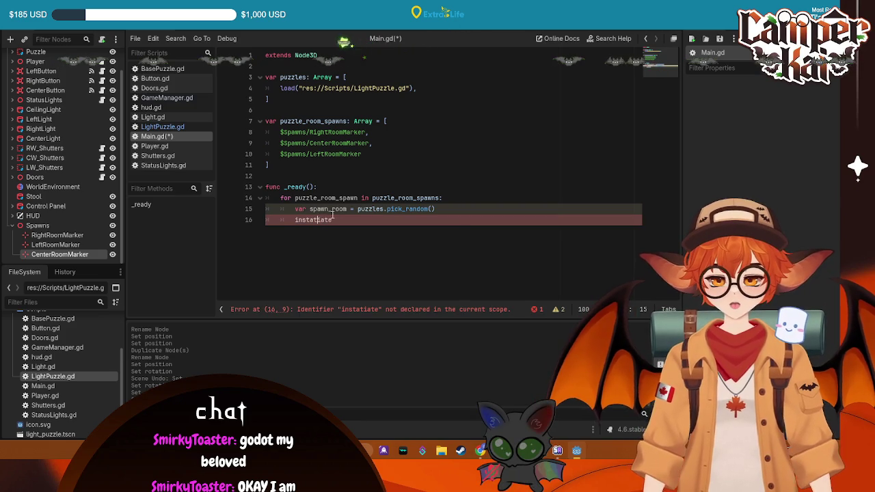
drag(332, 220, 309, 220)
text(antiate)
key(BackSpace)
key(BackSpace)
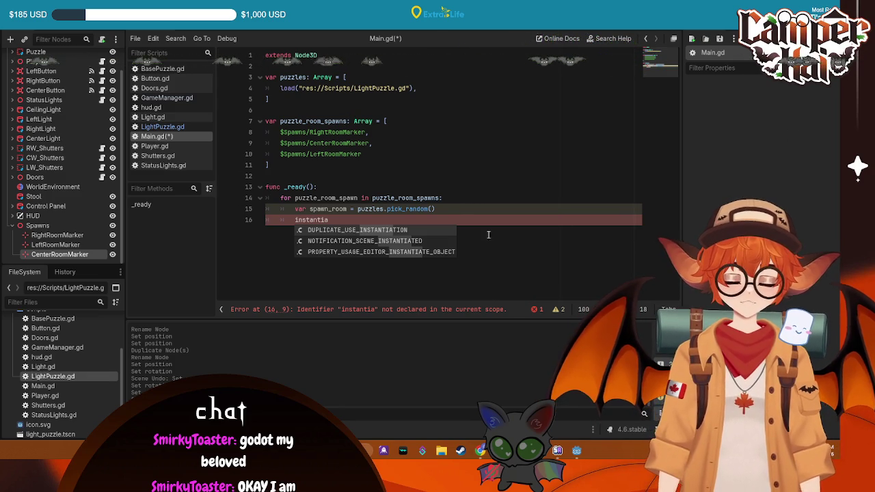
click(452, 211)
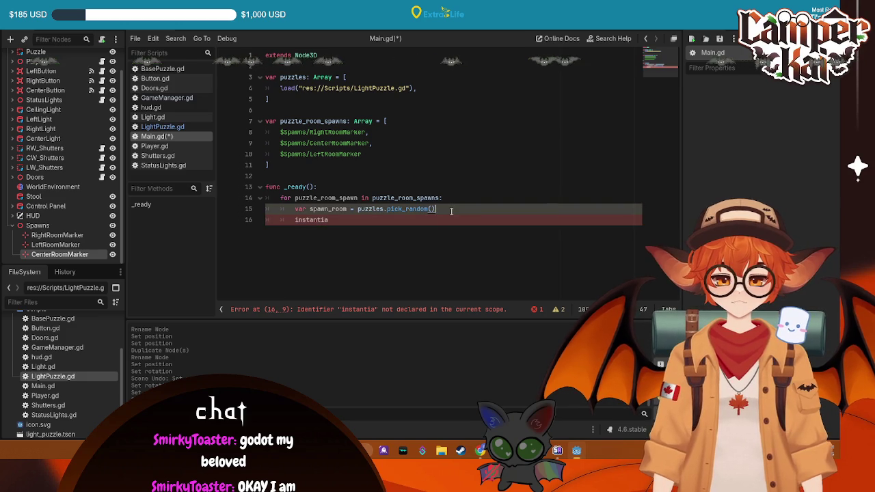
Chain .instantiate() onto the picked puzzle and add it with get_parent().add_child(spawn_room).
key(Down)
key(shift+Home)
key(shift+Home)
key(BackSpace)
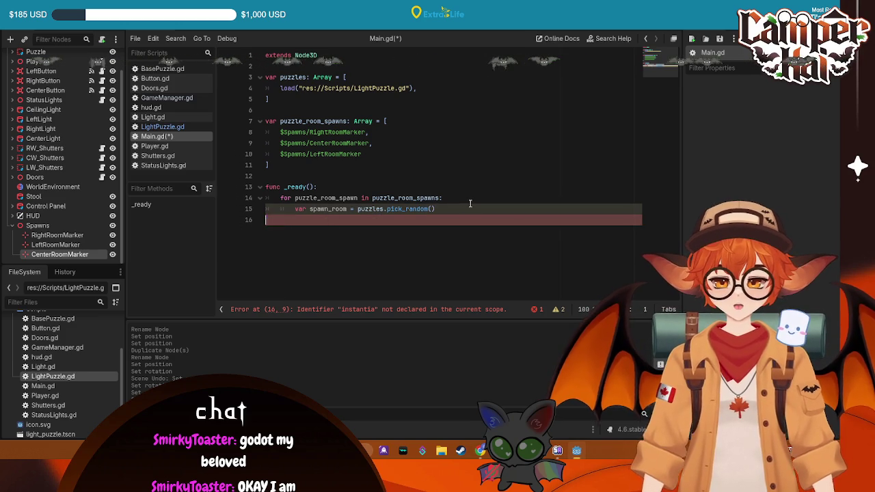
key(BackSpace)
text(.i)
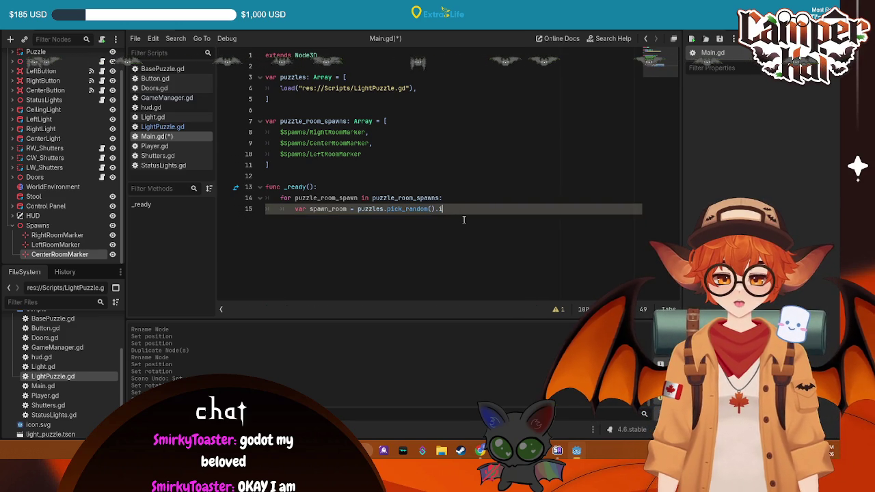
text(n)
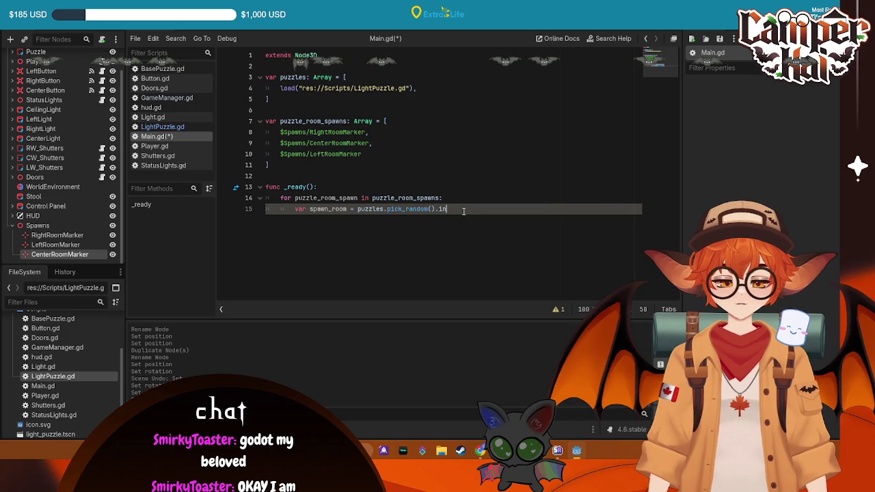
text(stantiate)
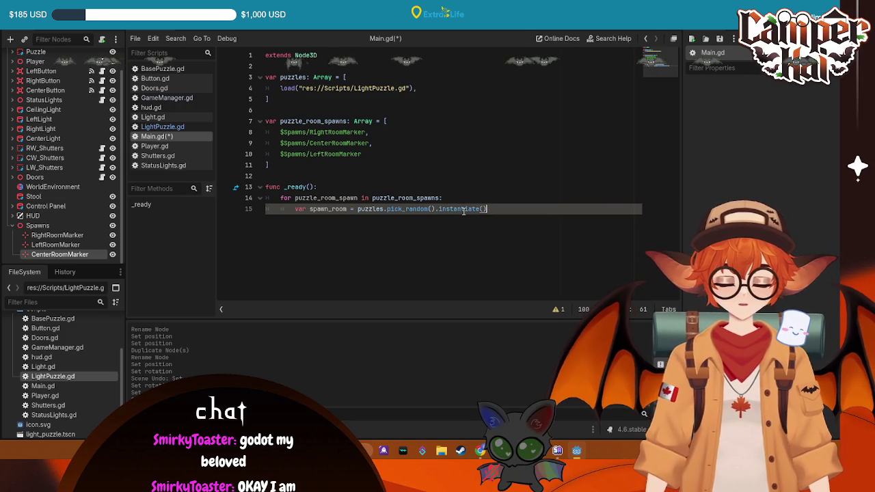
text(())
key(Return)
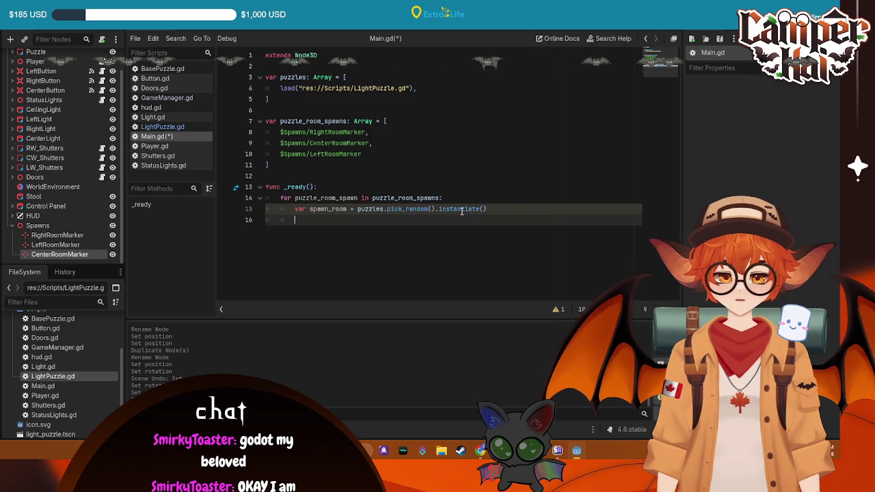
text(get_pare)
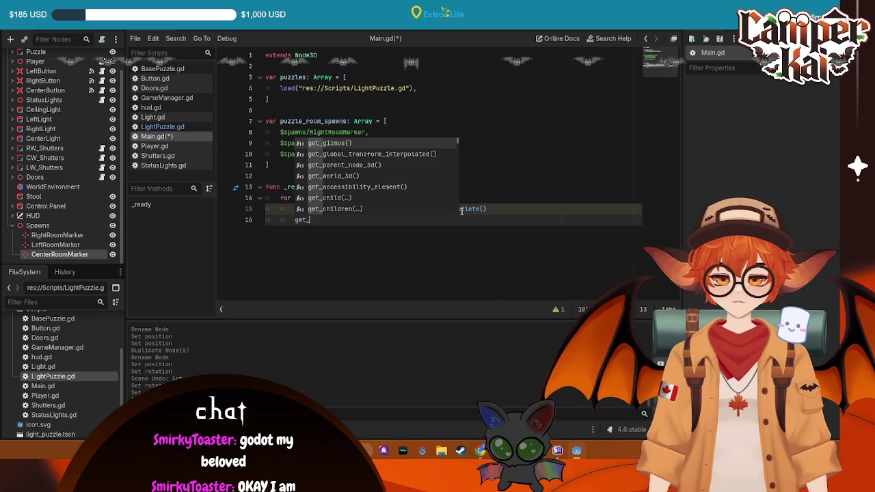
key(Return)
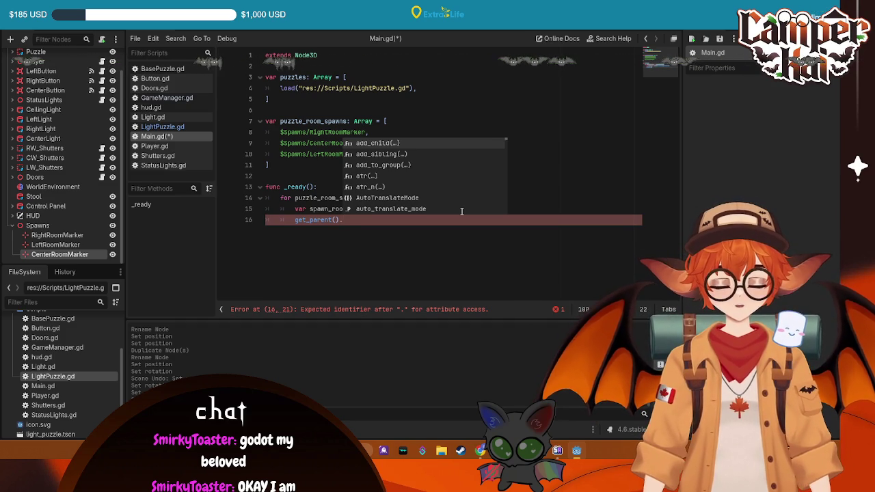
text(add)
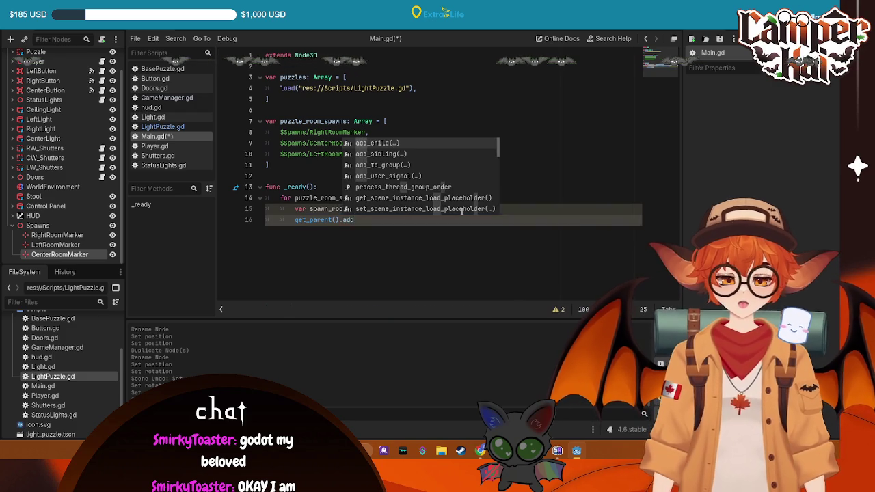
key(Return)
text(spaw)
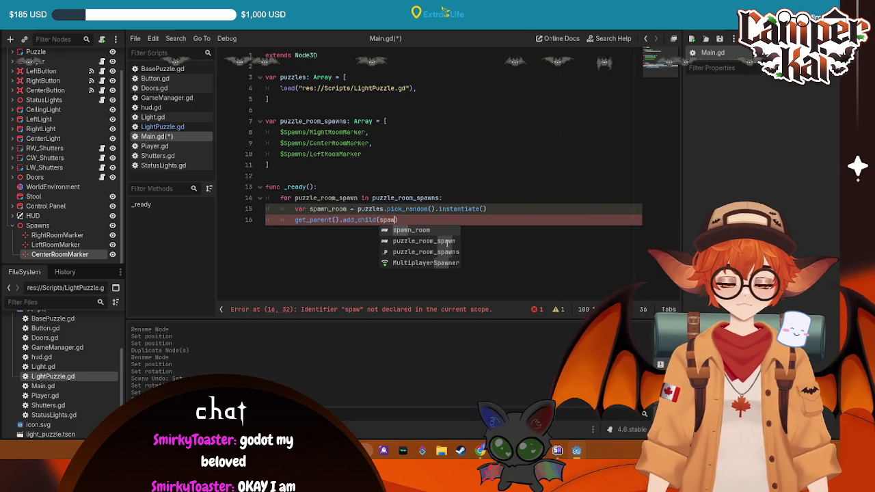
key(Return)
Add 'spawn_room.global_transform = puzzle_room_spawn.global_transform' on line 17, save, and run.
click(444, 220)
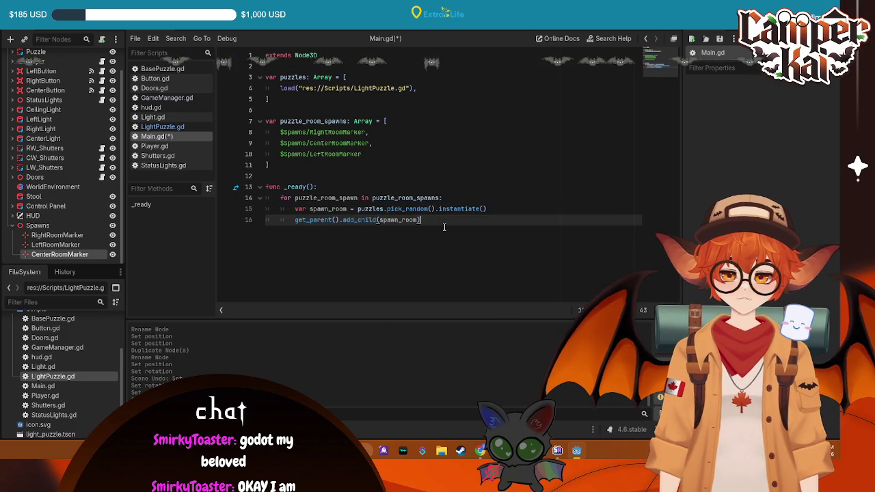
key(Return)
text(inst)
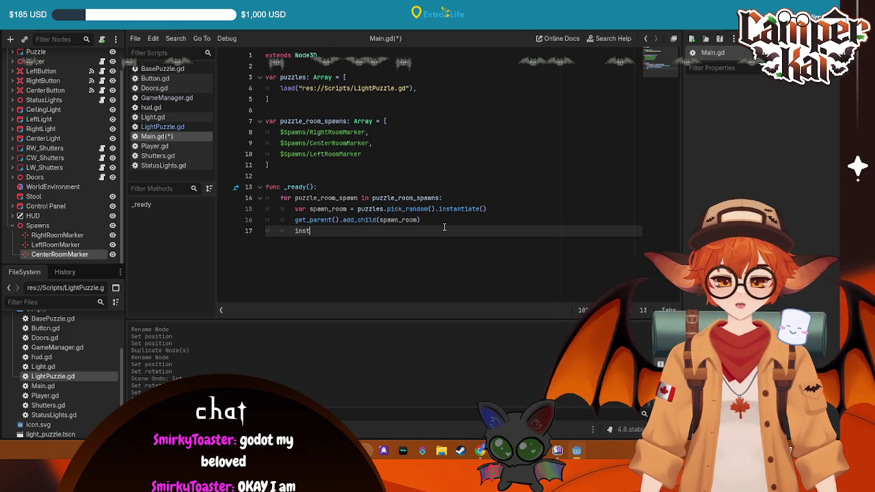
text(a)
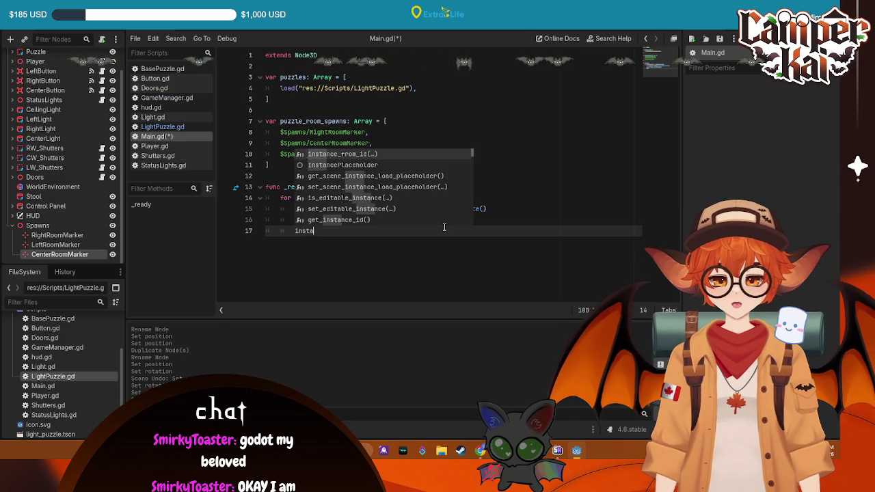
key(BackSpace)
key(BackSpace)
key(BackSpace)
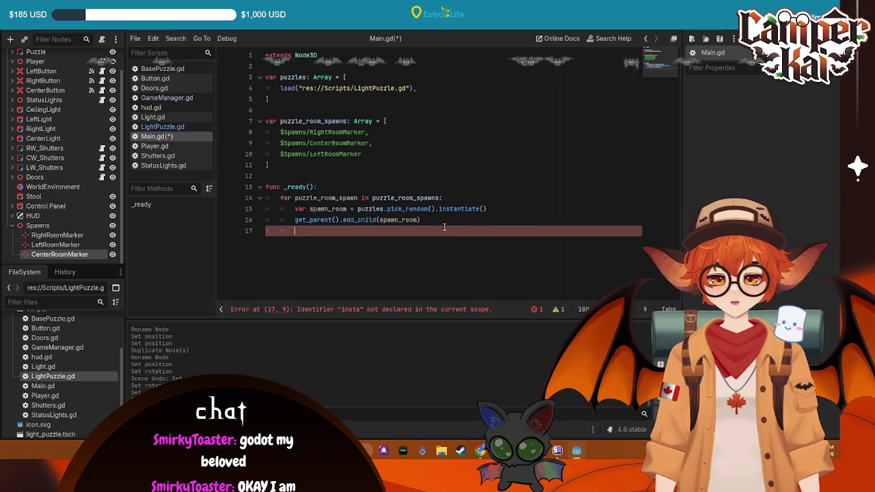
text(spawn_room.glob)
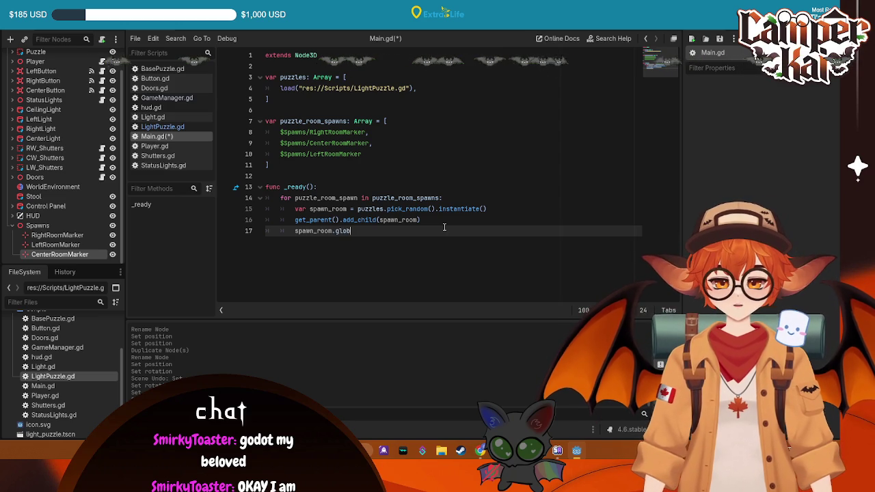
text(al_transform)
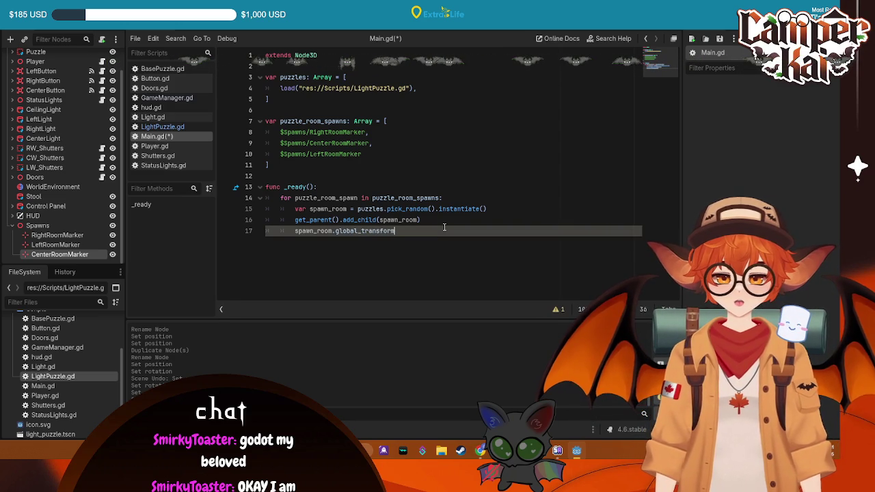
text( = spawn)
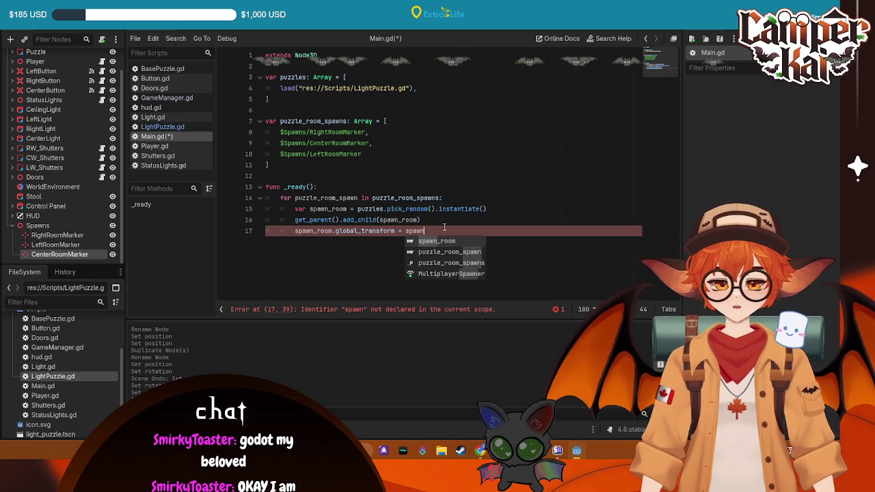
key(BackSpace)
key(BackSpace)
key(BackSpace)
key(BackSpace)
key(BackSpace)
text(pu)
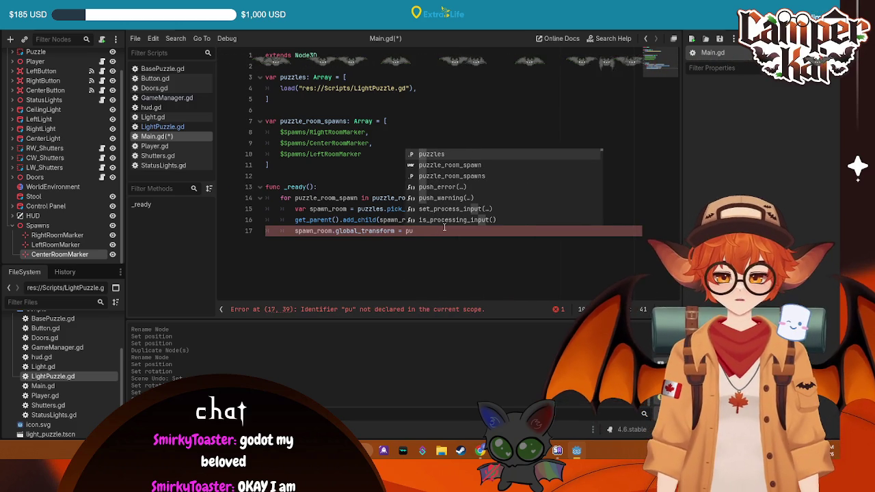
key(Down)
key(Return)
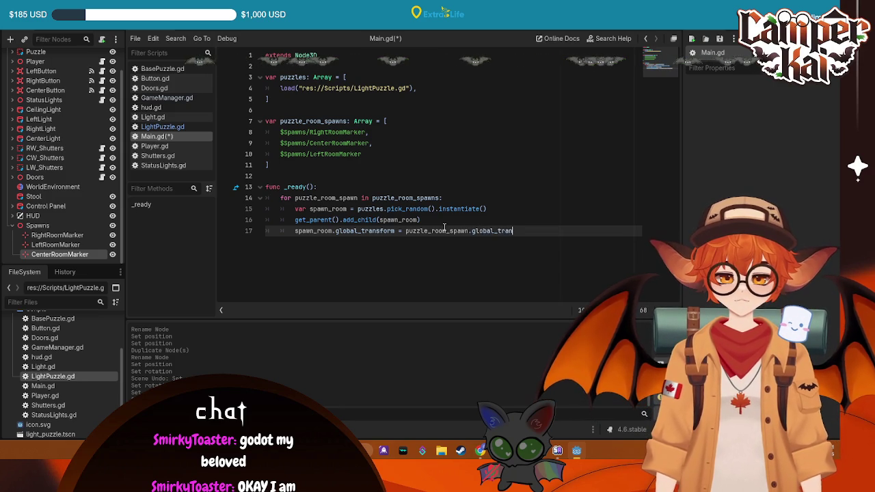
text(rm)
key(ctrl+s)
click(451, 142)
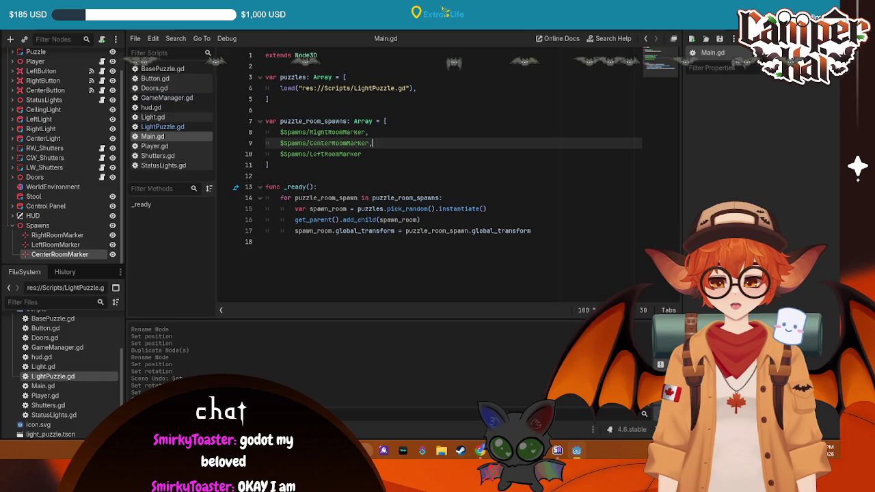
key(F5)
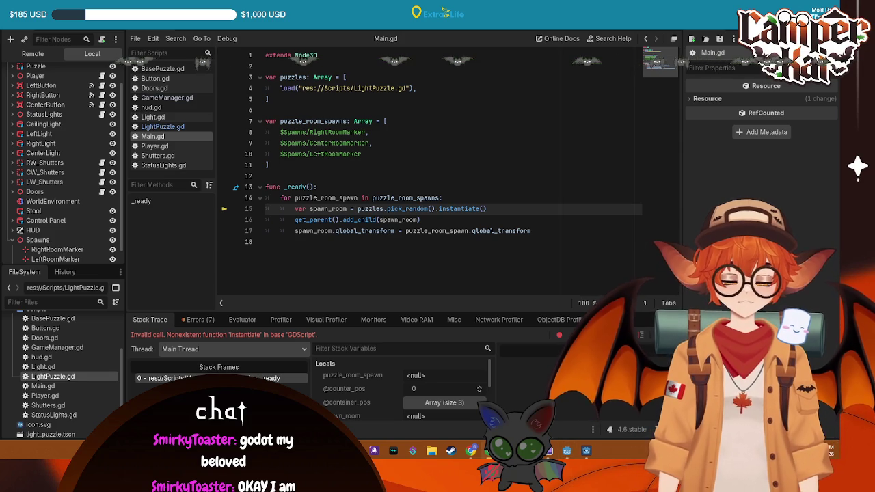
Save and inspect the _ready frame in the Stack Trace at the line 15 instantiate error.
key(End)
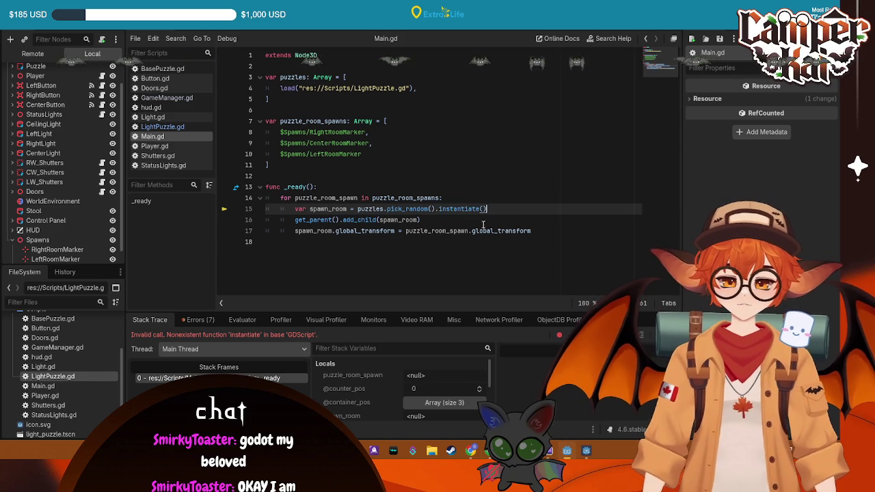
key(ctrl+s)
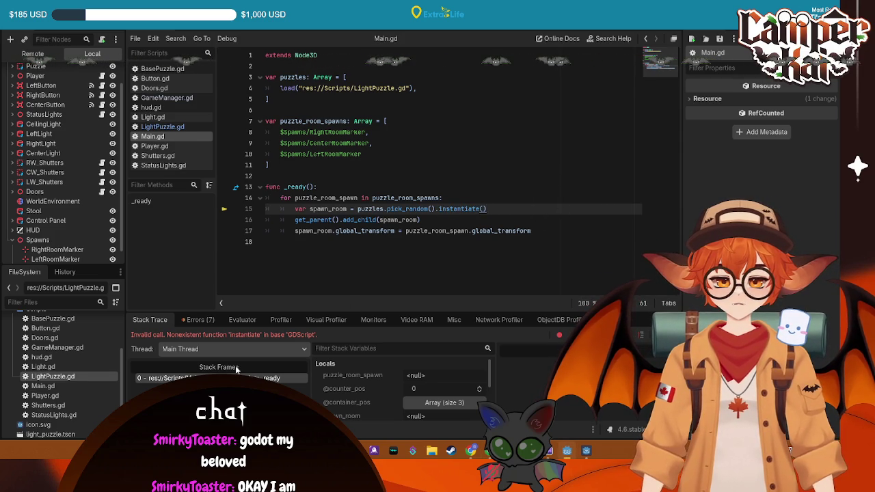
click(427, 273)
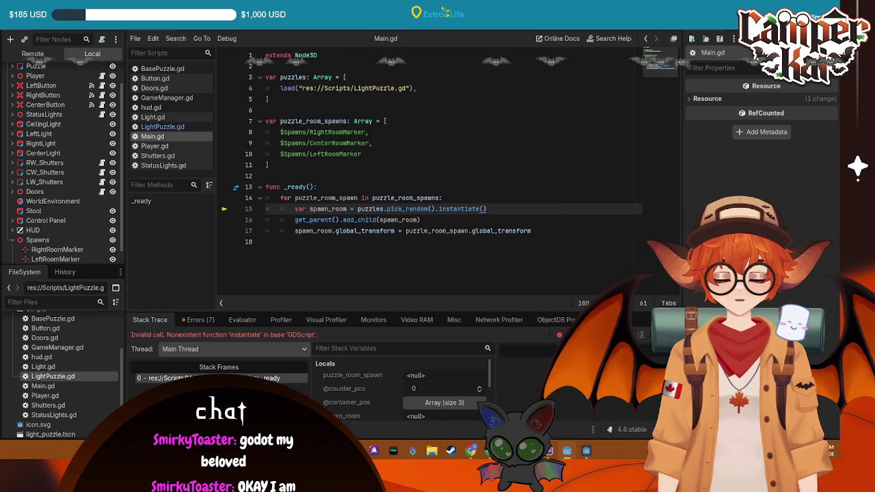
click(296, 376)
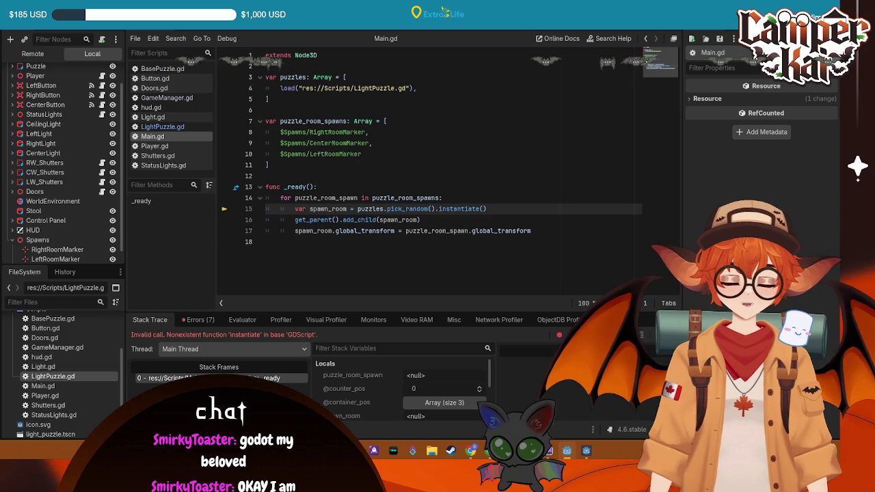
mouse_move(562, 235)
mouse_down()
mouse_move(268, 177)
mouse_move(270, 42)
mouse_up()
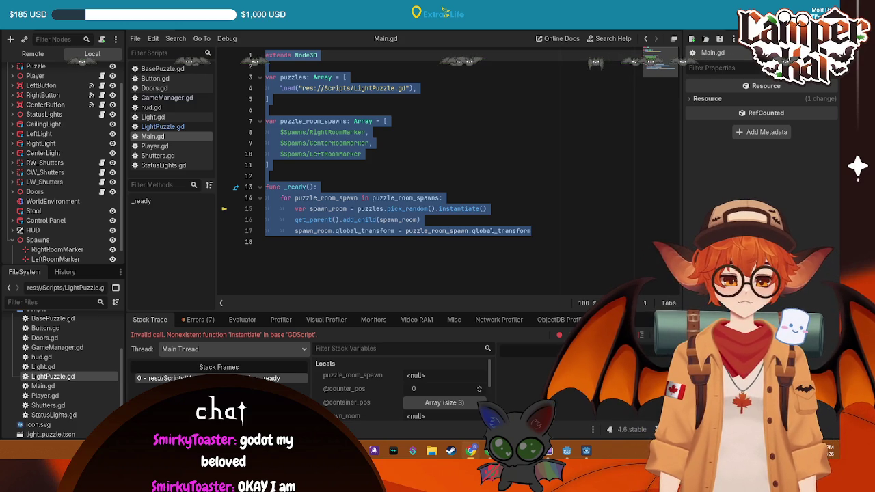
click(457, 110)
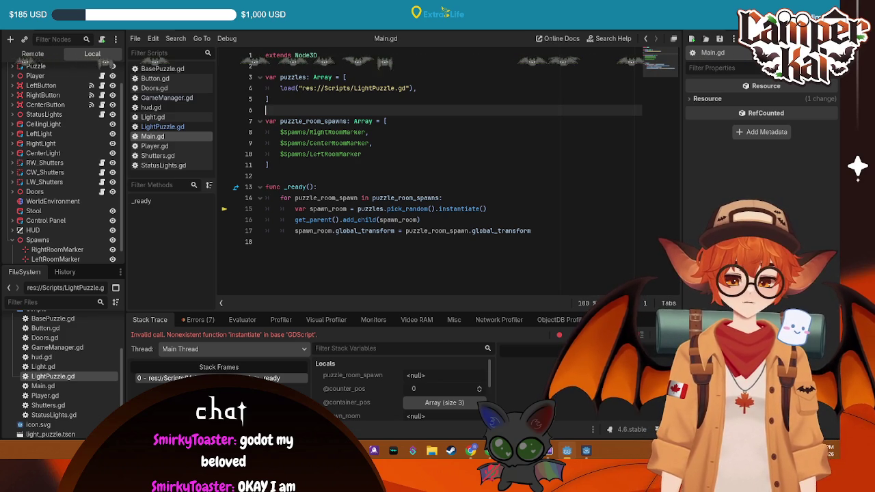
Replace the LightPuzzle.gd load path on line 4 with res://light_puzzle.tscn and rerun.
click(403, 88)
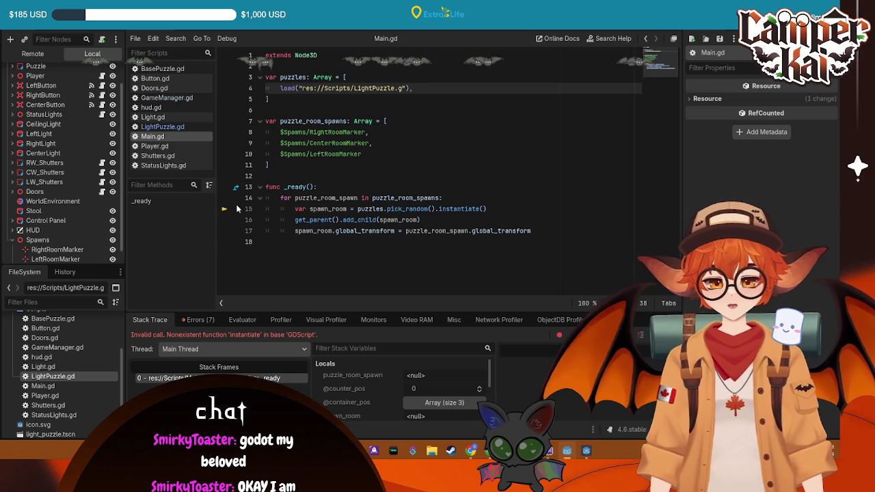
scroll(101, 362, down, 1)
mouse_move(48, 420)
mouse_down()
mouse_move(69, 419)
mouse_move(433, 190)
mouse_move(427, 91)
mouse_up()
drag(505, 88, 302, 88)
key(BackSpace)
text("res://light_puzzle.tscn")
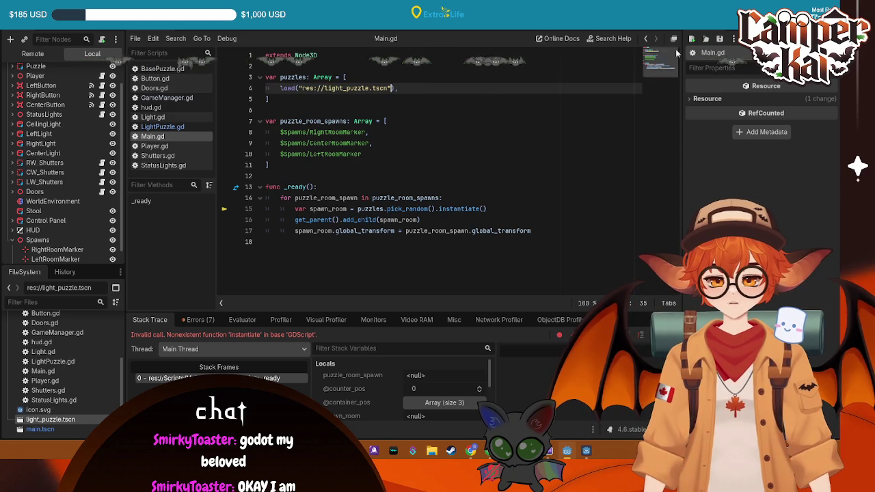
key(F5)
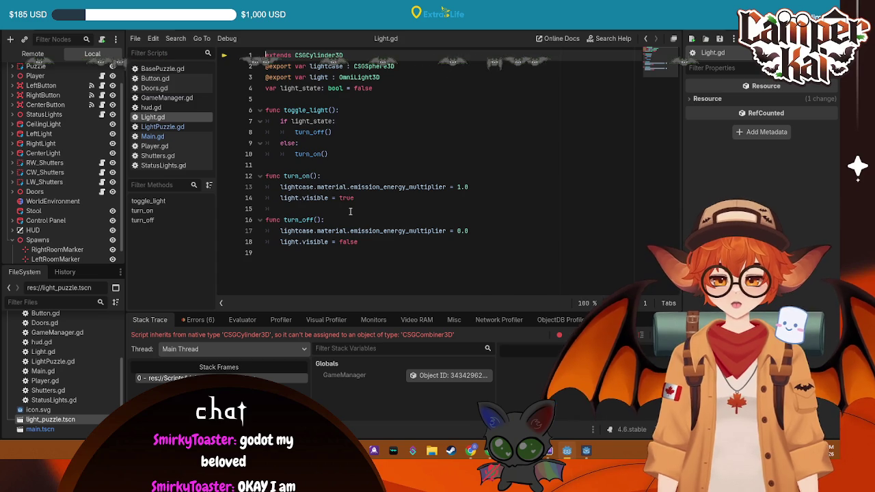
Change Light.gd's base type from CSGCylinder3D to Node3D and run again.
mouse_move(349, 54)
mouse_down()
mouse_move(270, 54)
mouse_move(294, 55)
mouse_up()
text(C)
text(ode3D)
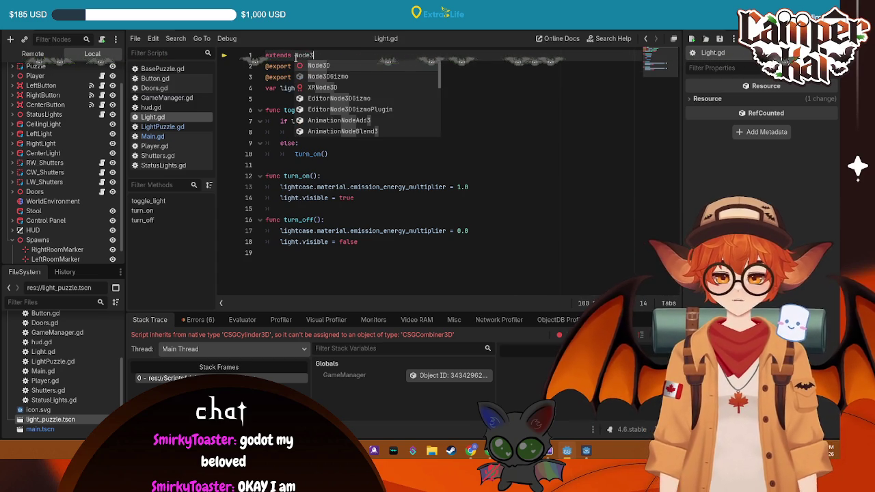
click(492, 168)
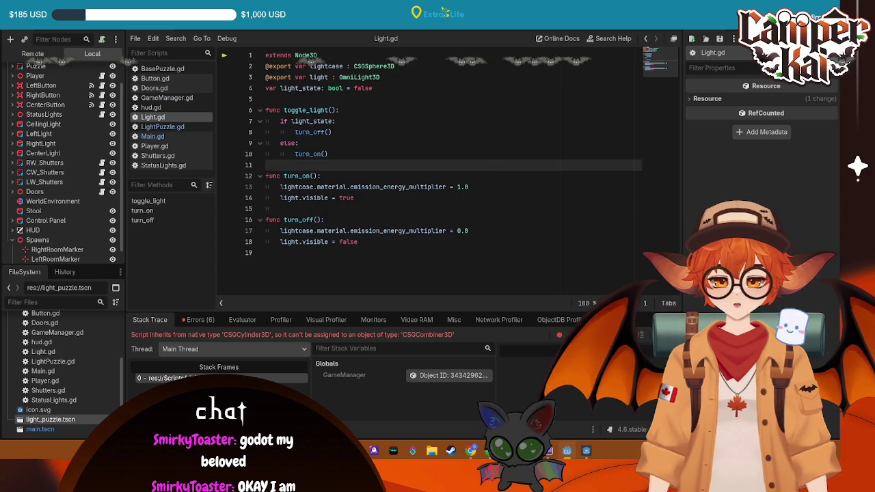
key(F5)
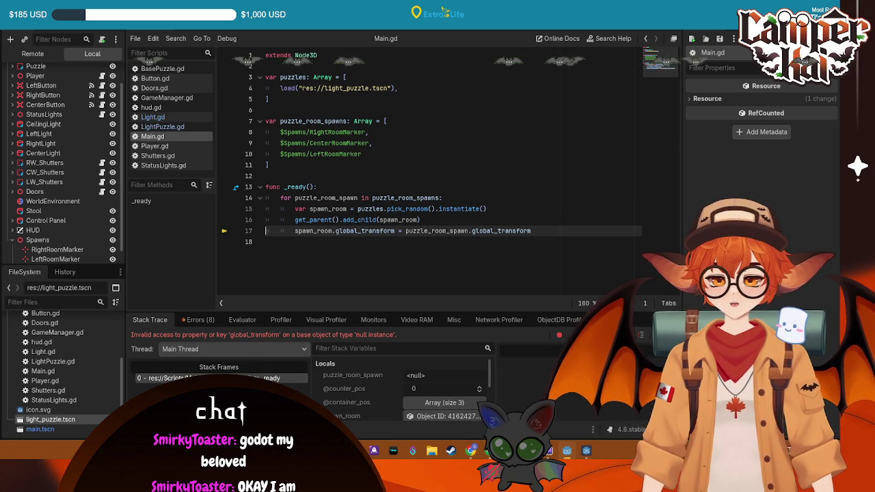
Inspect the Spawns node and RightRoomMarker in the 3D viewport from the right side.
key(F8)
key(F5)
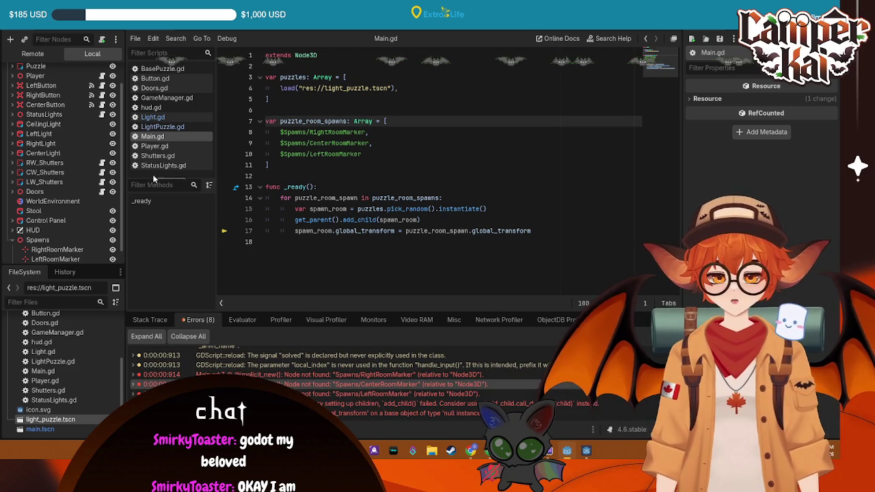
click(40, 239)
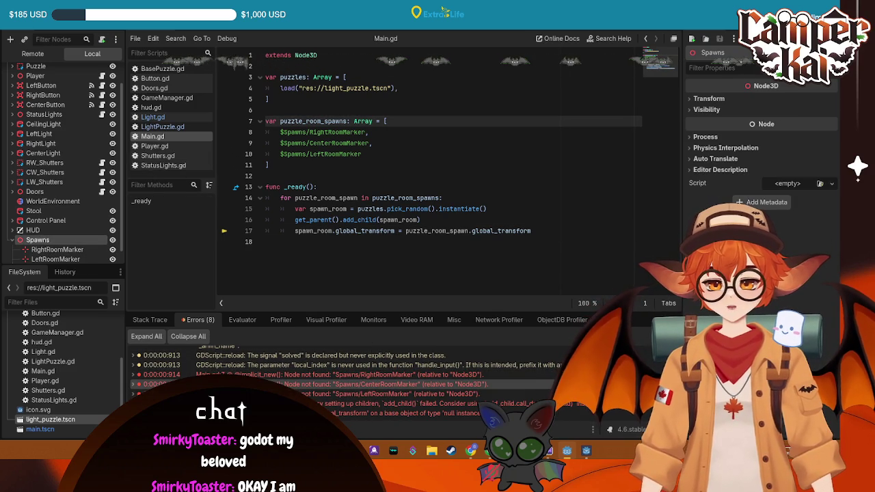
key(ctrl+F2)
click(646, 69)
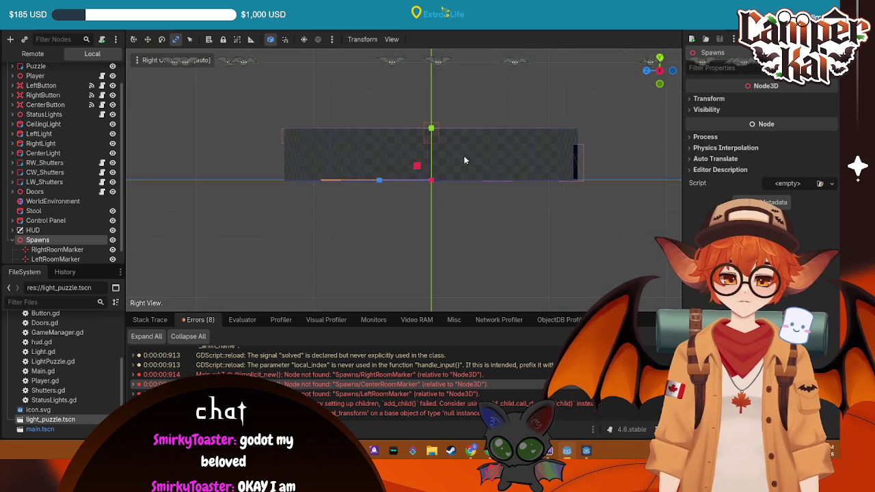
click(48, 250)
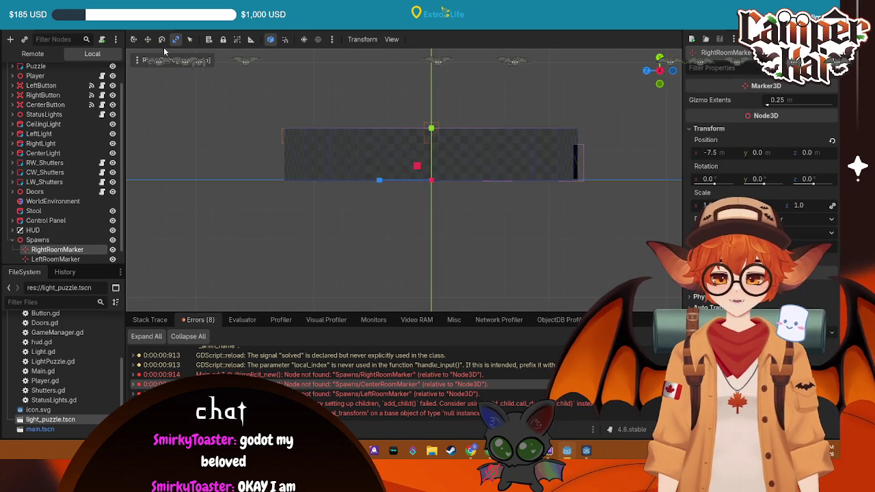
mouse_move(228, 89)
mouse_down()
mouse_move(285, 161)
mouse_move(680, 53)
mouse_up()
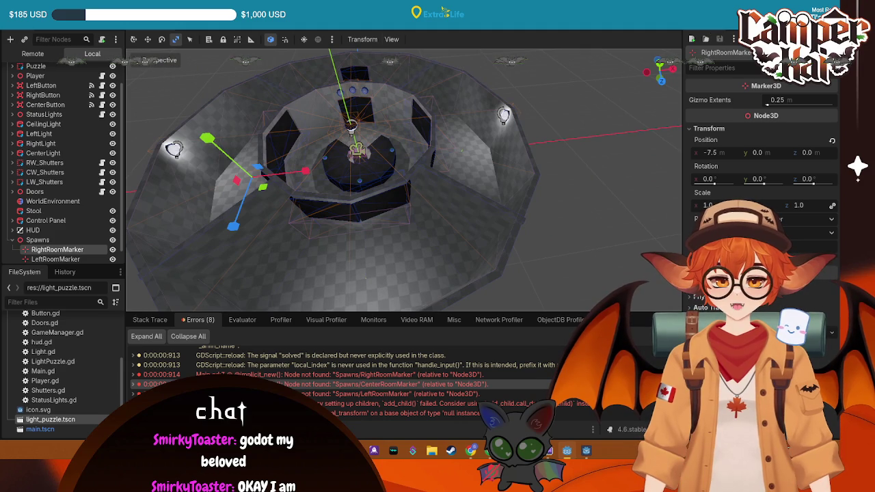
Rerun the game and open the Node not found error in the Errors list.
key(F5)
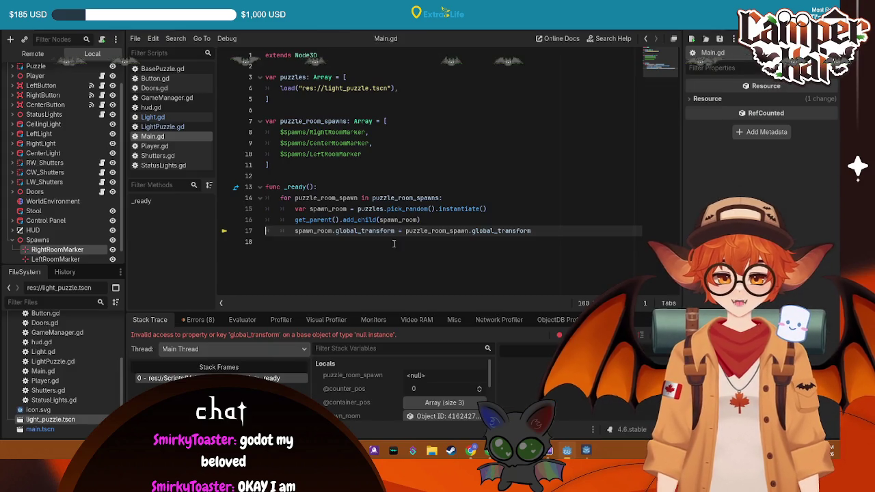
click(198, 319)
click(327, 383)
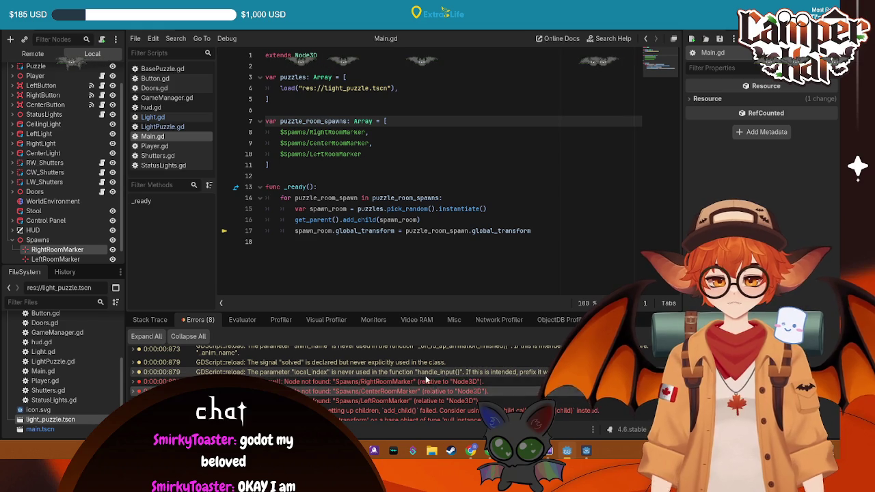
Make RightRoomMarker, CenterRoomMarker and LeftRoomMarker accessible as unique names.
click(424, 374)
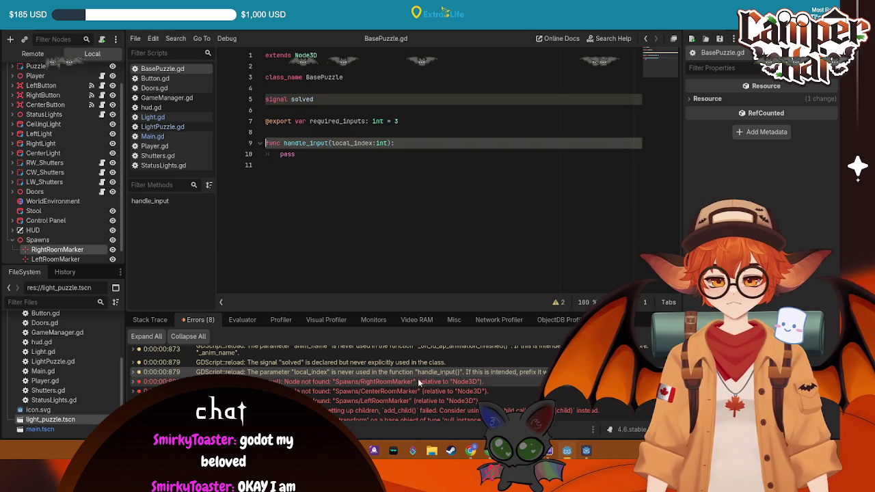
click(346, 383)
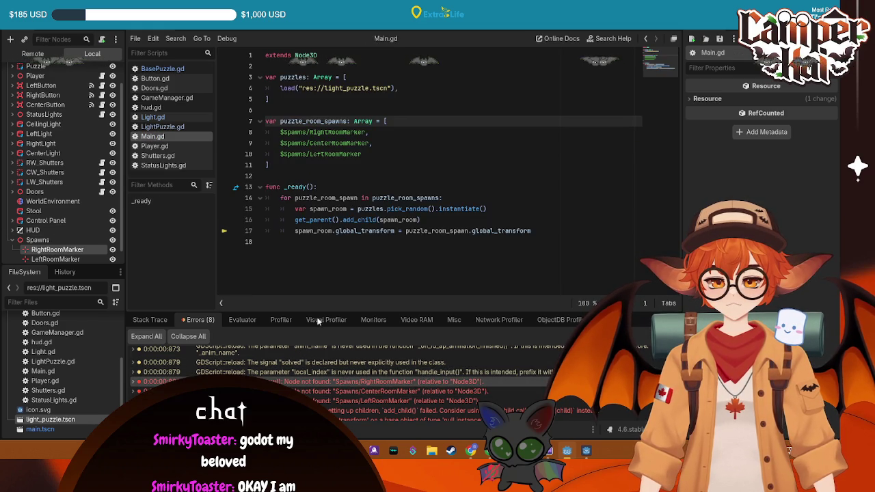
right_click(48, 252)
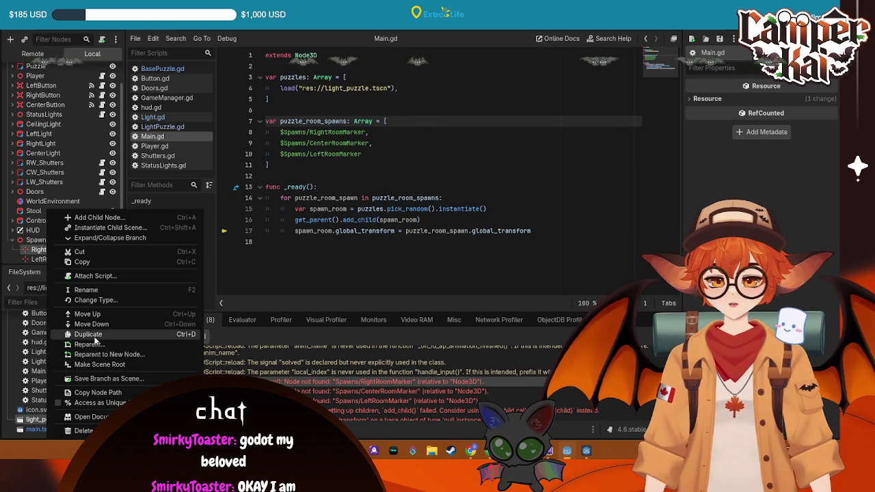
key(Escape)
scroll(56, 242, down, 1)
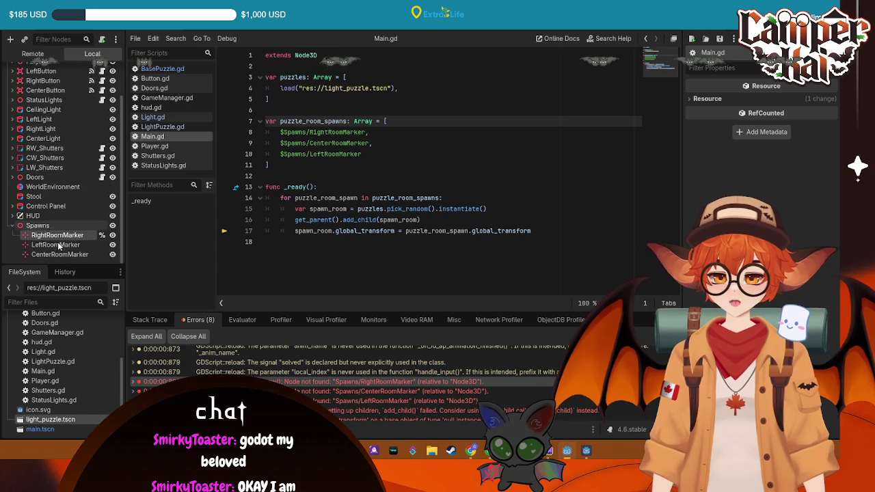
right_click(58, 254)
key(Escape)
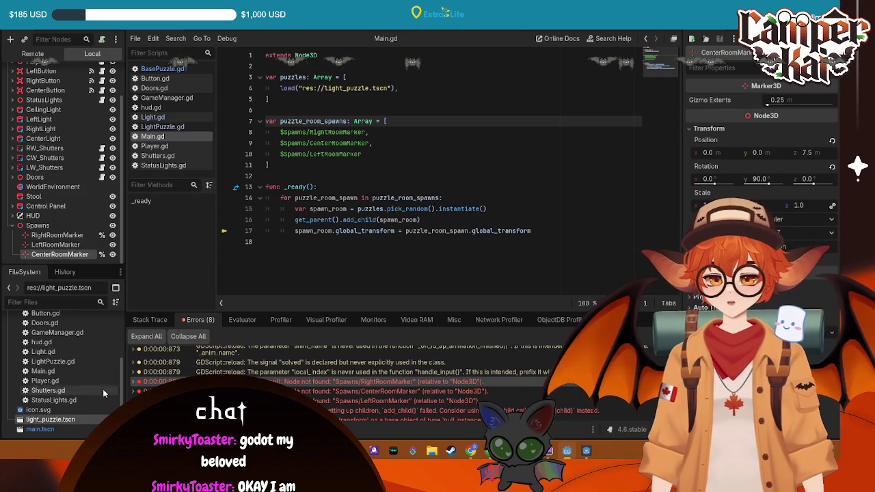
right_click(60, 246)
key(Escape)
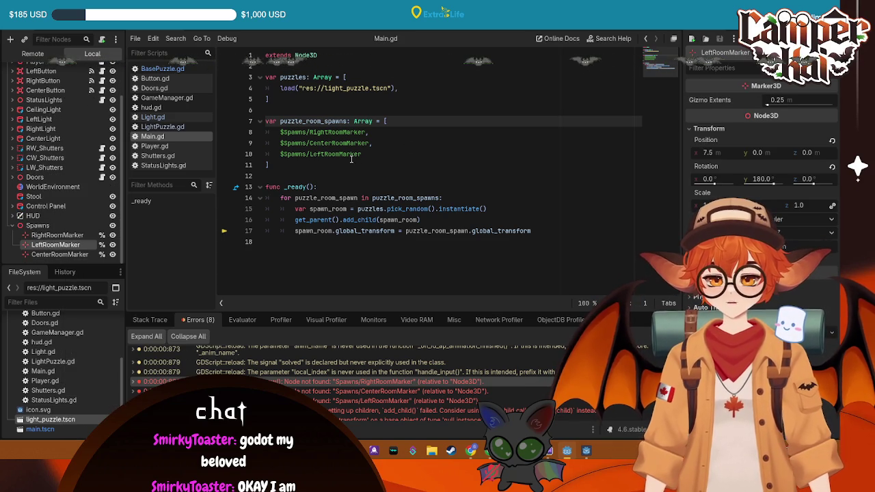
Replace the $Spawns paths with %RightRoomMarker, %CenterRoomMarker and %LeftRoomMarker, save, and run.
mouse_move(57, 235)
mouse_down()
mouse_move(418, 130)
mouse_move(362, 131)
mouse_move(405, 136)
mouse_move(379, 139)
mouse_move(280, 132)
mouse_up()
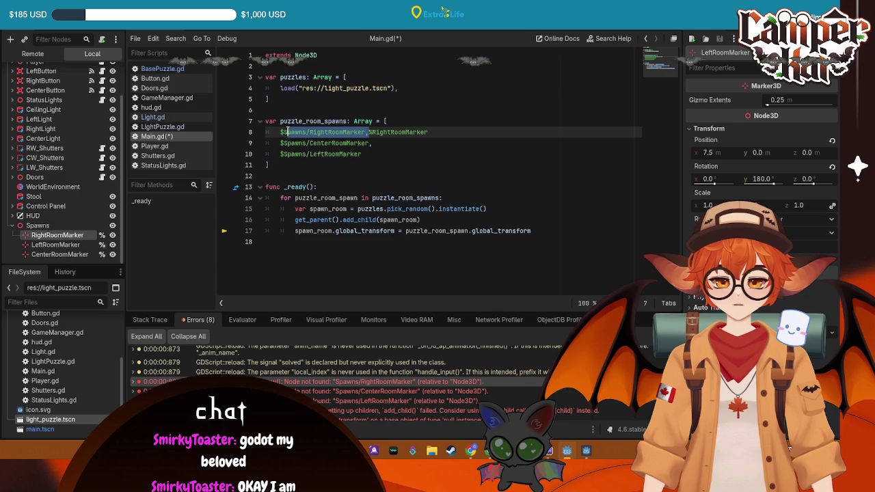
key(BackSpace)
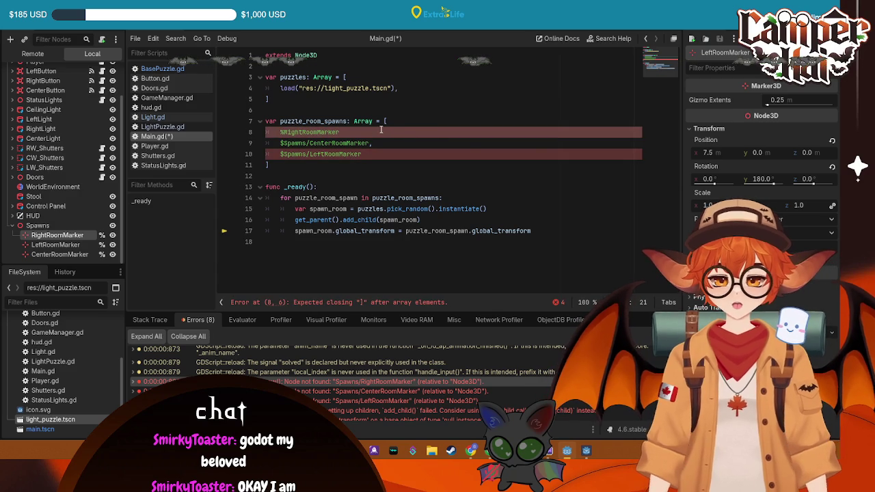
text(,)
mouse_move(55, 245)
mouse_down()
mouse_move(410, 147)
mouse_move(373, 142)
mouse_up()
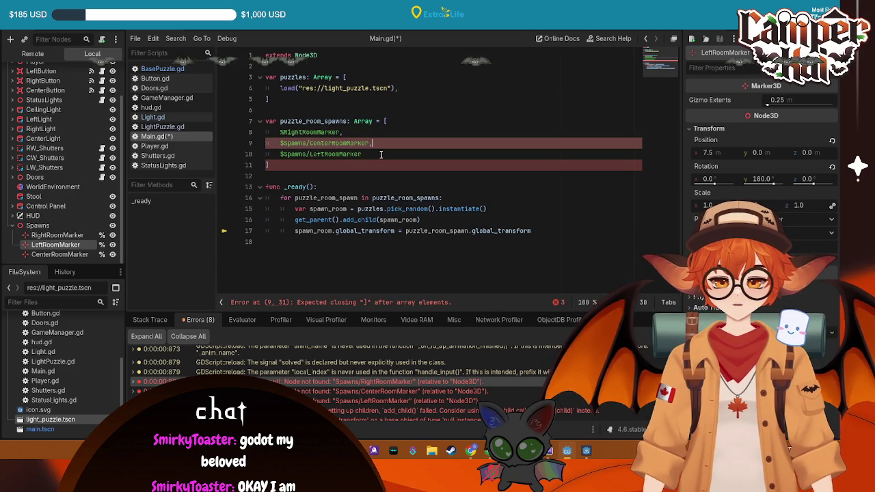
key(ctrl+z)
mouse_move(55, 245)
mouse_down()
mouse_move(376, 173)
mouse_move(382, 152)
mouse_move(282, 154)
mouse_up()
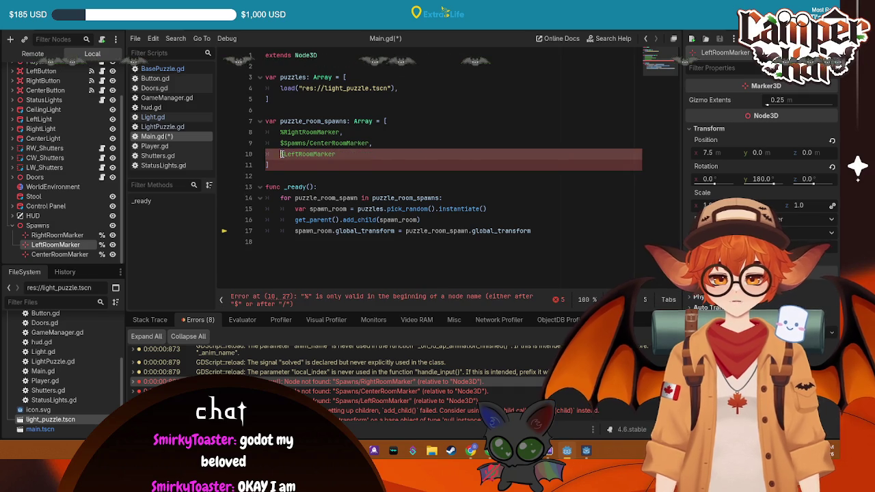
key(BackSpace)
mouse_move(60, 254)
mouse_down()
mouse_move(419, 136)
mouse_move(283, 143)
mouse_up()
key(BackSpace)
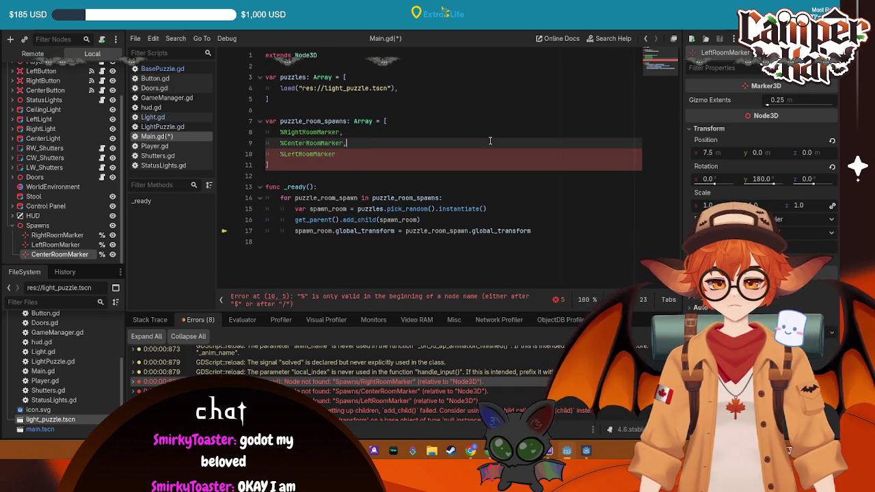
key(ctrl+s)
key(F5)
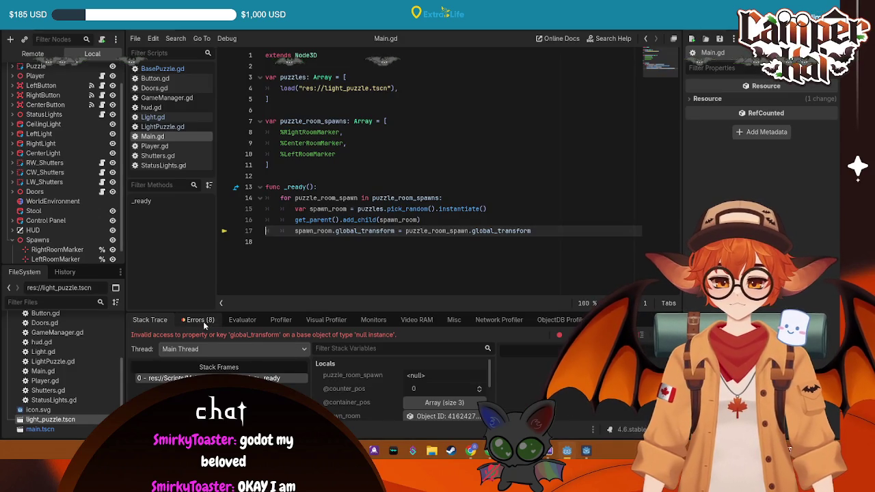
Review the %RightRoomMarker and add_child errors, check Spawns, and screenshot the error list.
click(198, 319)
click(401, 391)
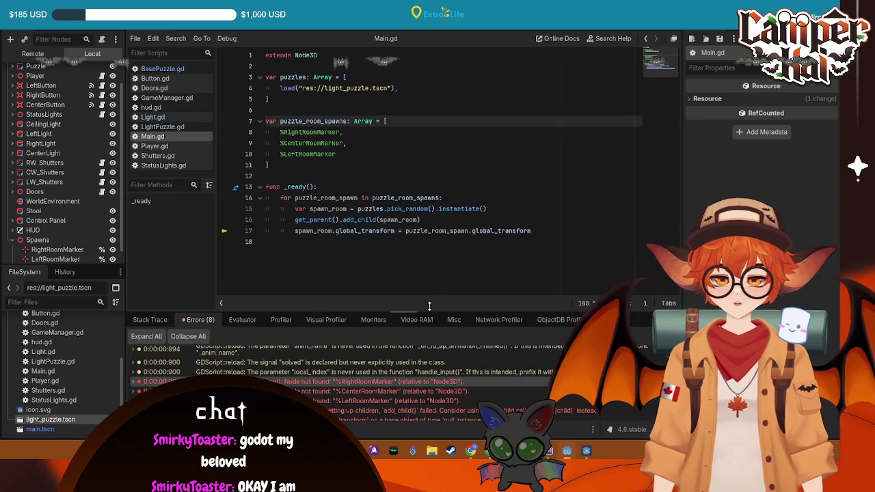
scroll(54, 229, down, 1)
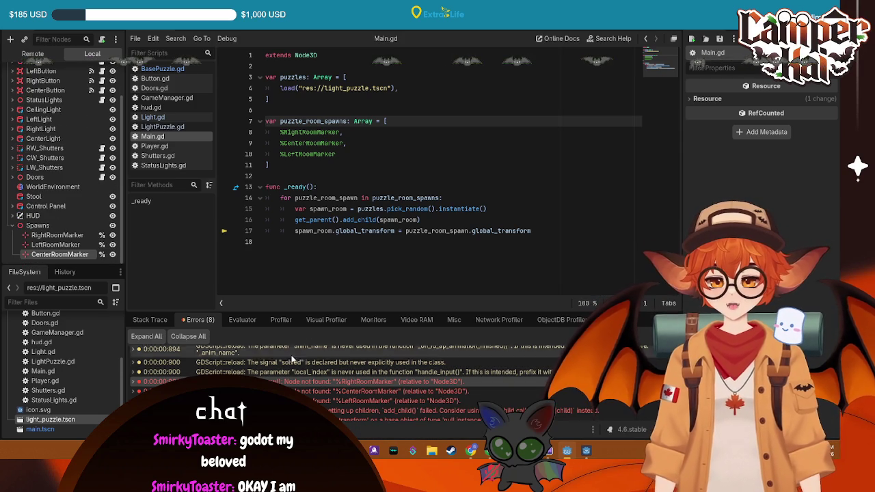
click(294, 382)
click(294, 381)
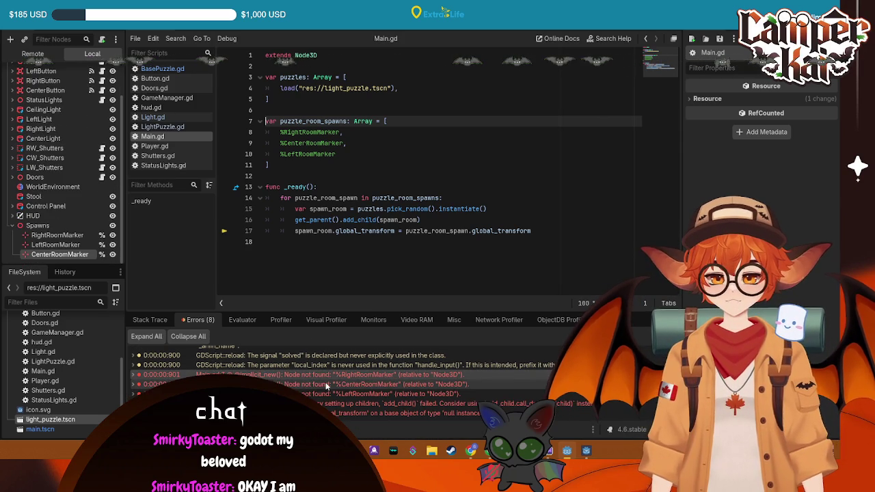
click(410, 403)
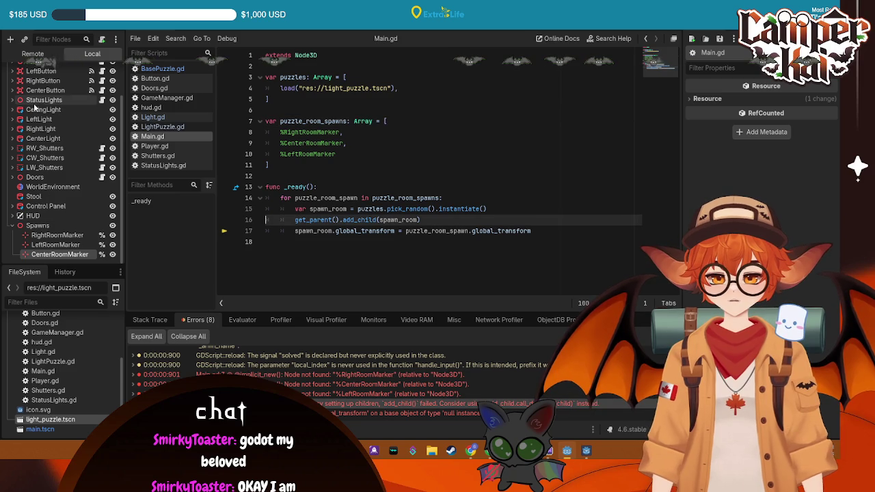
click(40, 226)
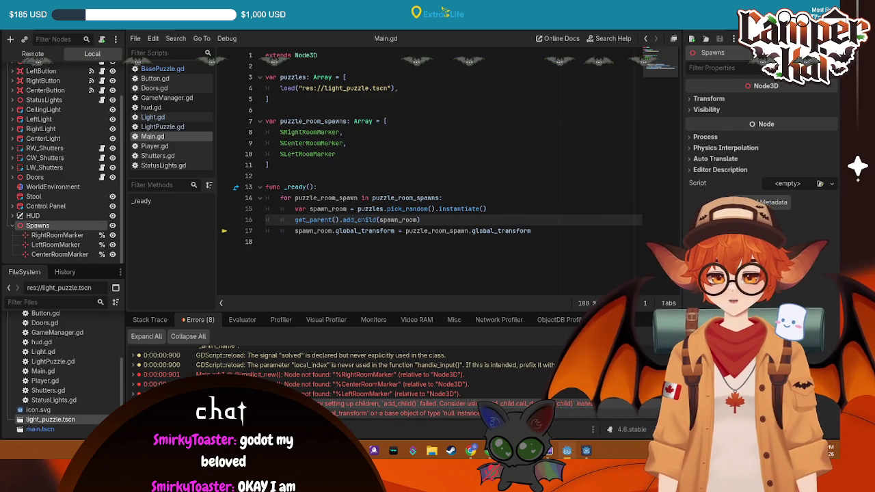
click(404, 404)
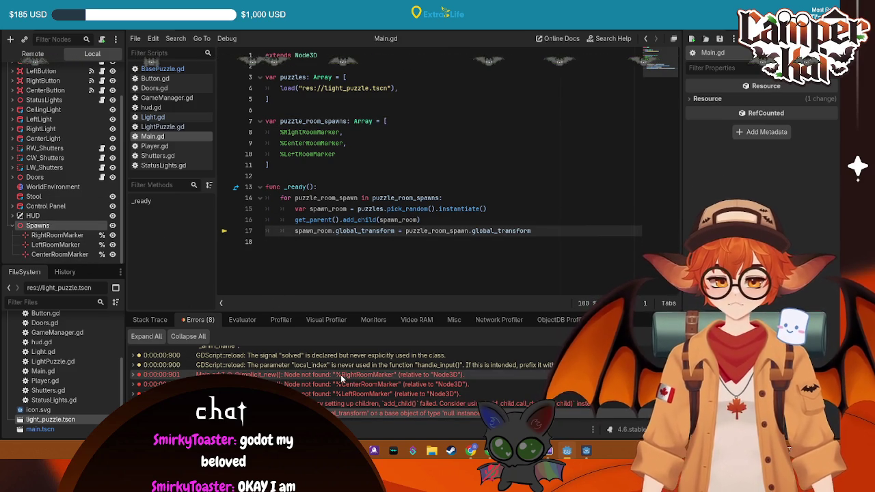
click(341, 375)
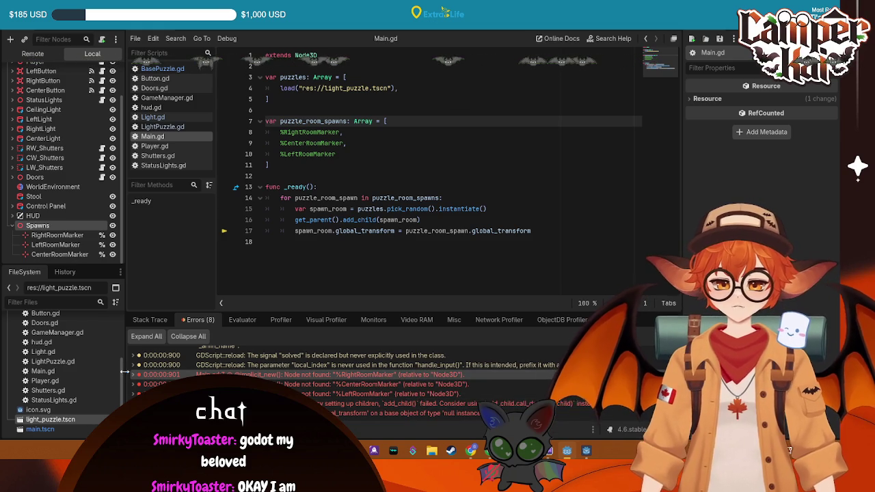
key(super+shift+s)
drag(123, 357, 604, 432)
drag(659, 429, 660, 429)
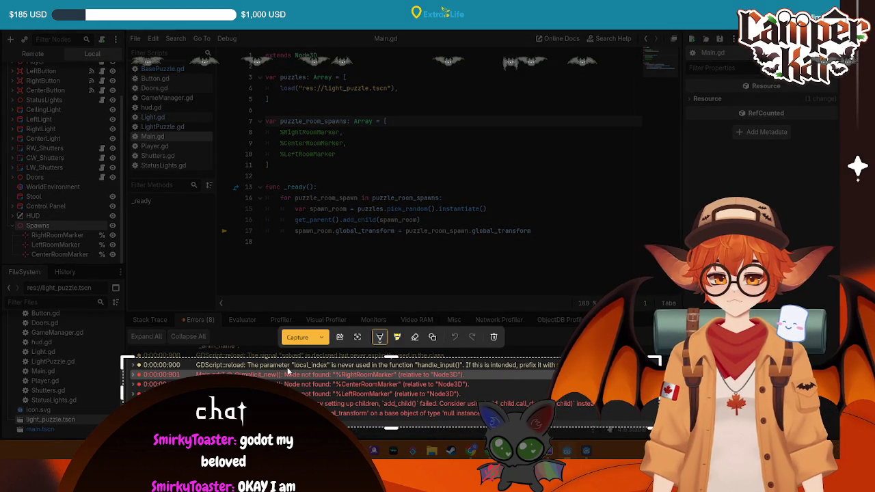
click(298, 337)
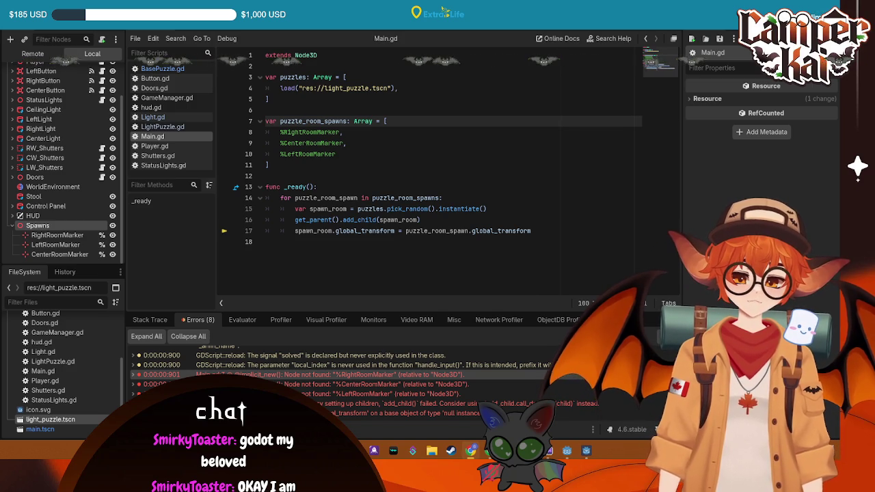
click(337, 136)
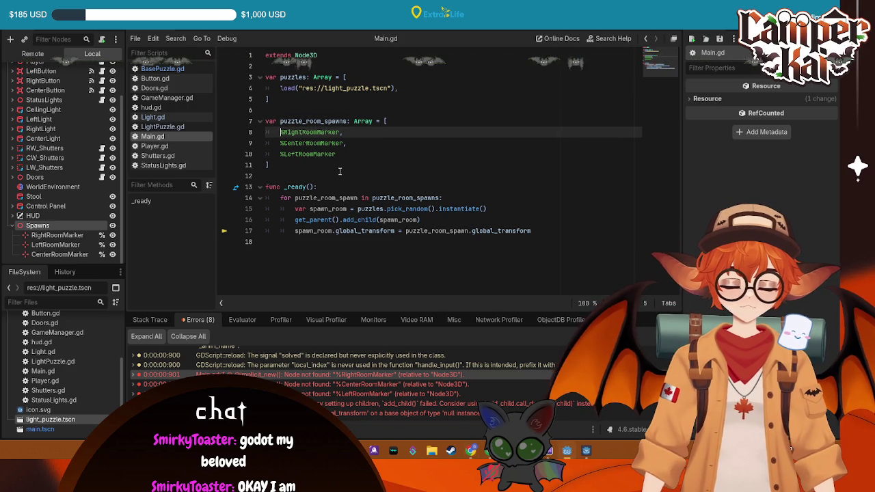
text(@export)
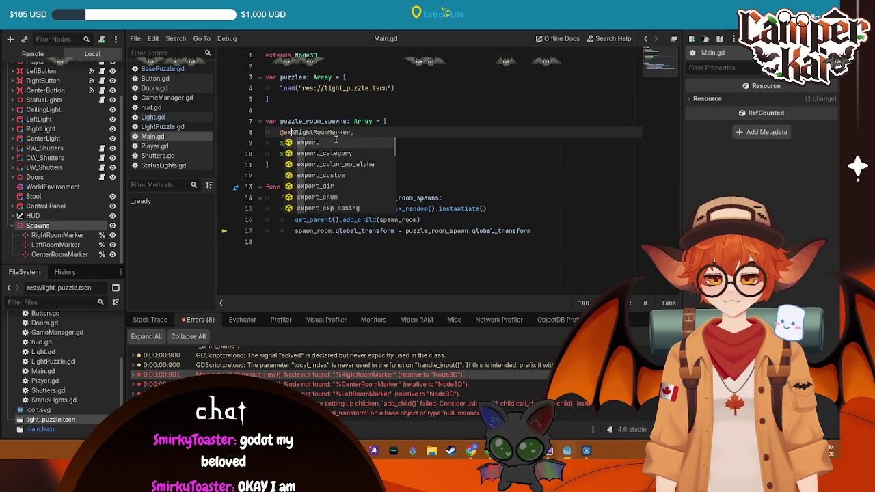
click(280, 142)
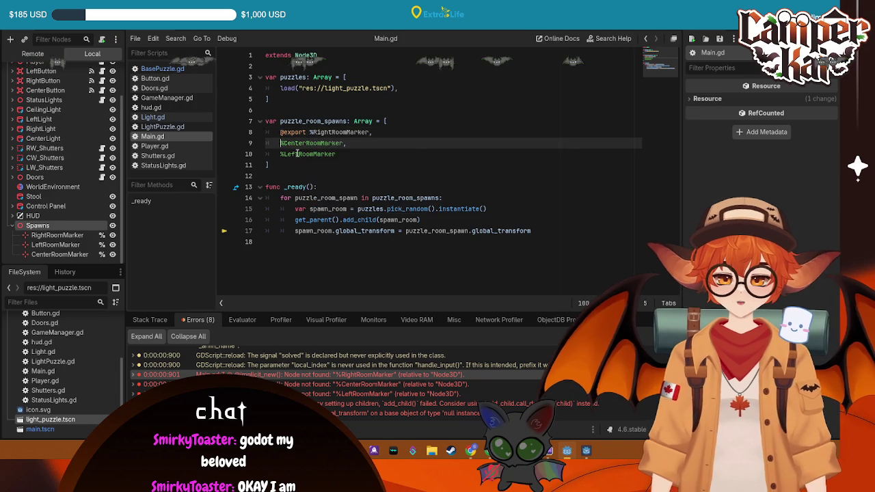
text(@export)
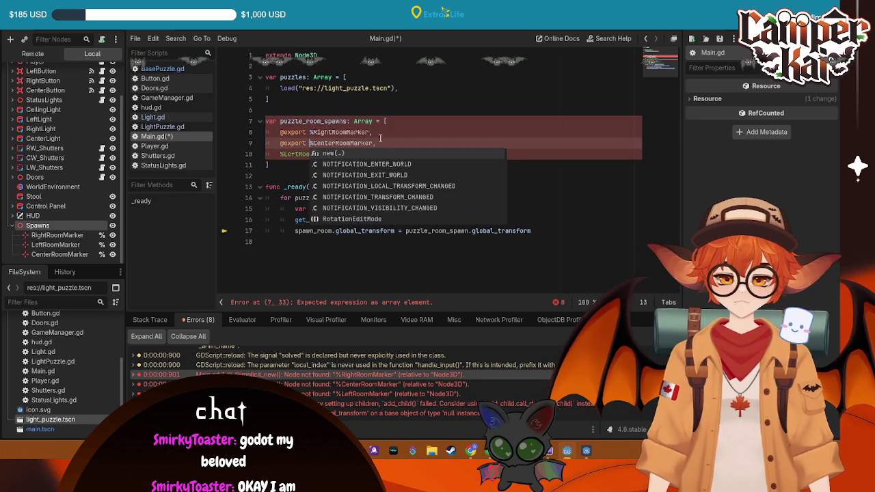
click(315, 132)
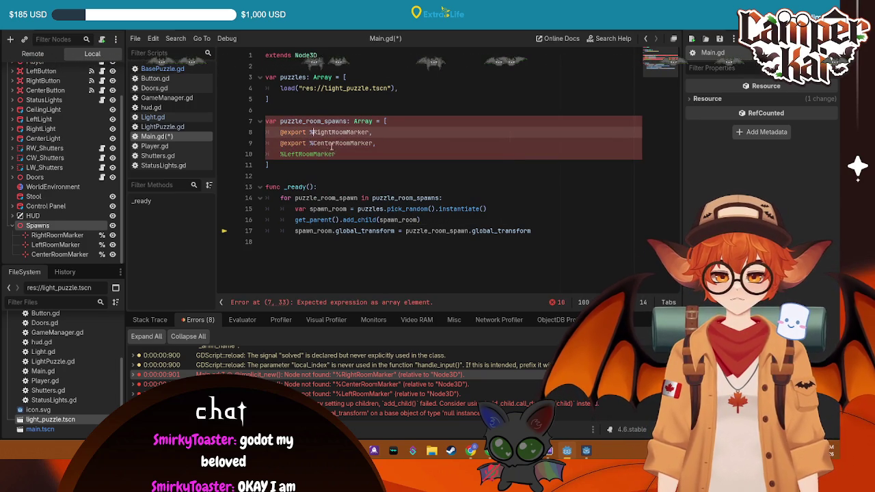
click(313, 143)
key(BackSpace)
click(284, 153)
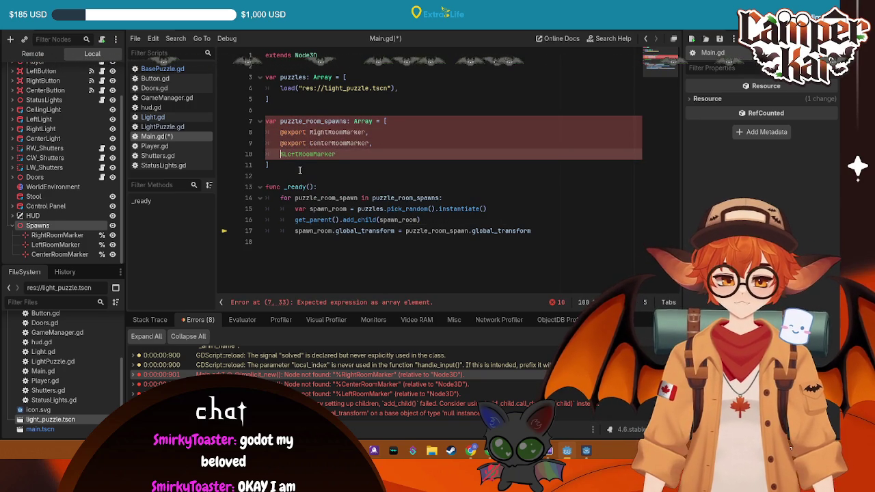
text(@exp)
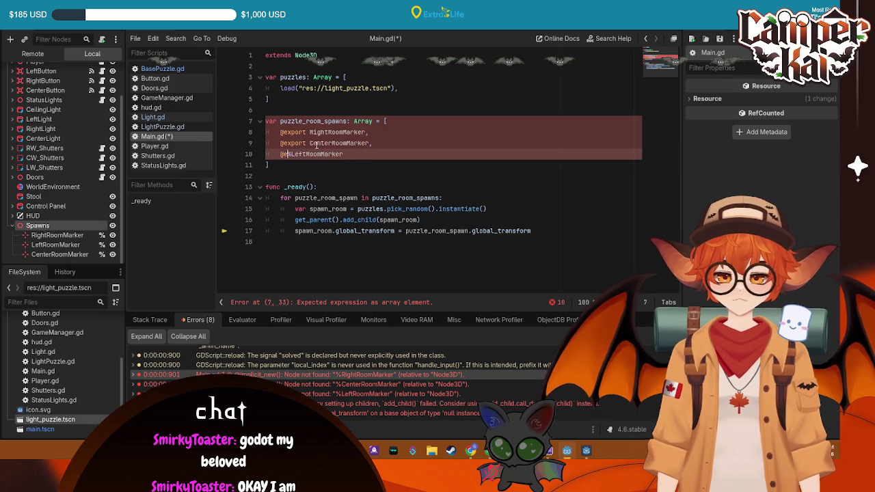
key(BackSpace)
key(BackSpace)
key(BackSpace)
drag(308, 142, 280, 143)
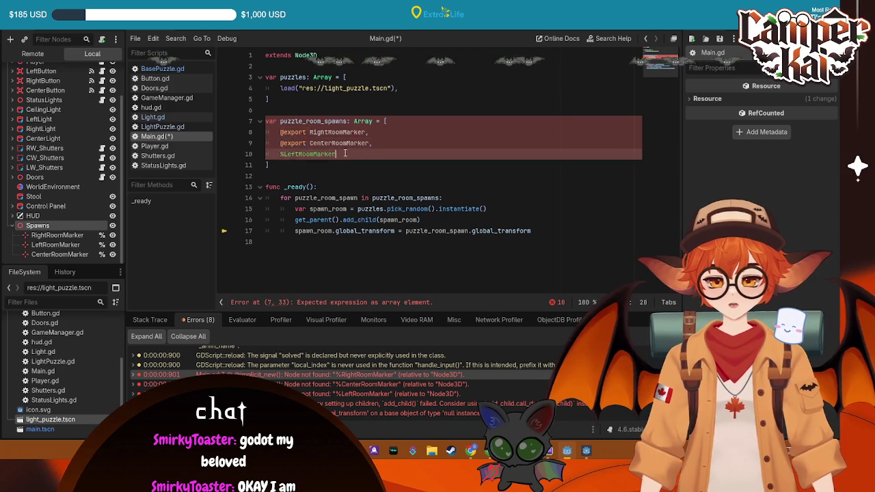
drag(336, 154, 280, 132)
key(BackSpace)
key(BackSpace)
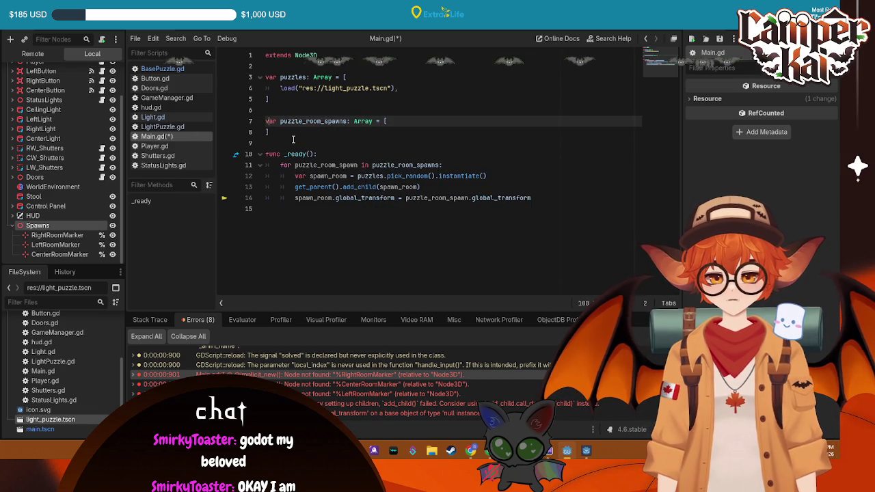
text(@export)
key(ctrl+s)
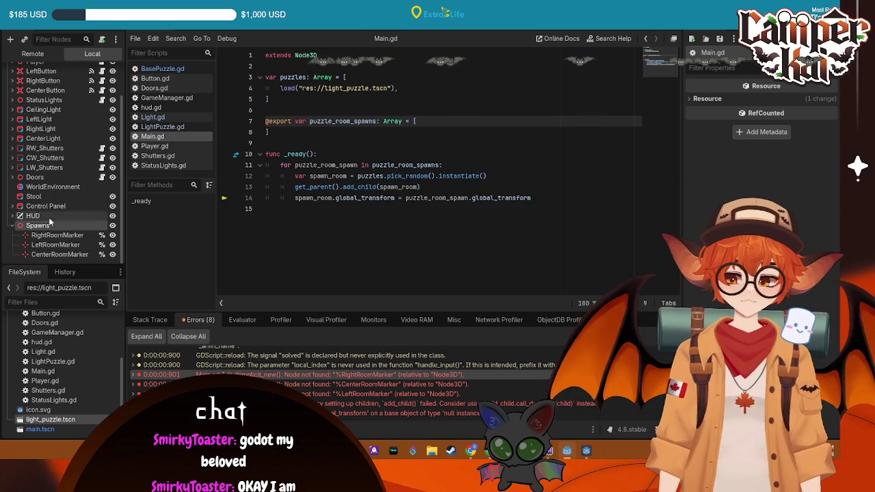
scroll(49, 206, up, 3)
Give Main's Puzzle Room Spawns array three empty elements.
click(28, 72)
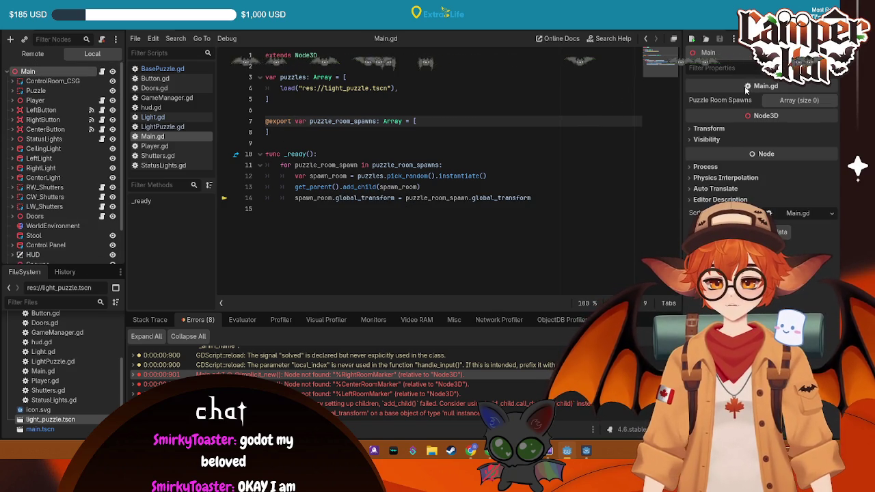
click(799, 99)
click(766, 129)
click(760, 142)
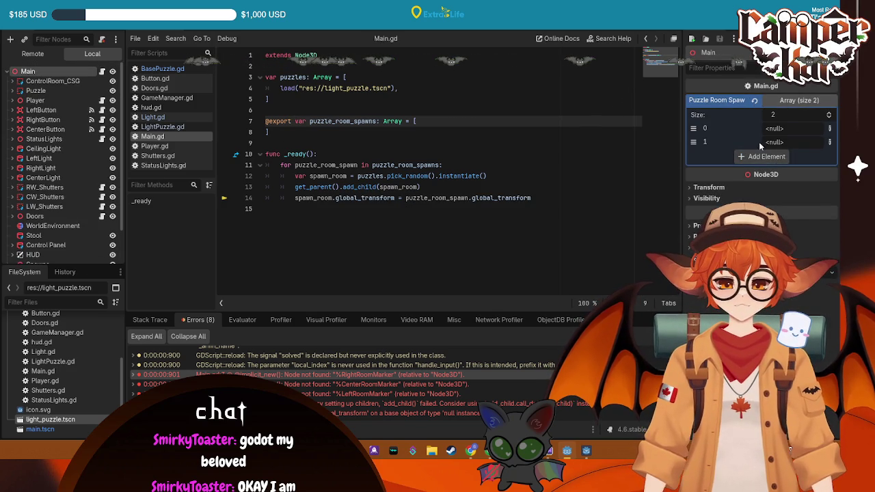
click(761, 156)
scroll(54, 226, down, 2)
mouse_move(57, 235)
mouse_down()
mouse_move(580, 173)
mouse_move(781, 131)
mouse_move(777, 142)
mouse_up()
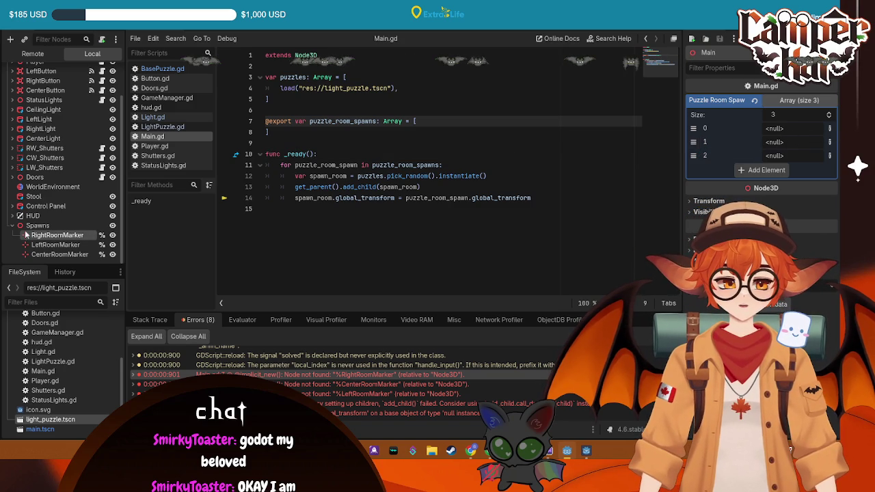
Type the array as Array[Marker3D], save, and fill it with the Right, Center and Left markers.
click(403, 121)
text([Marker)
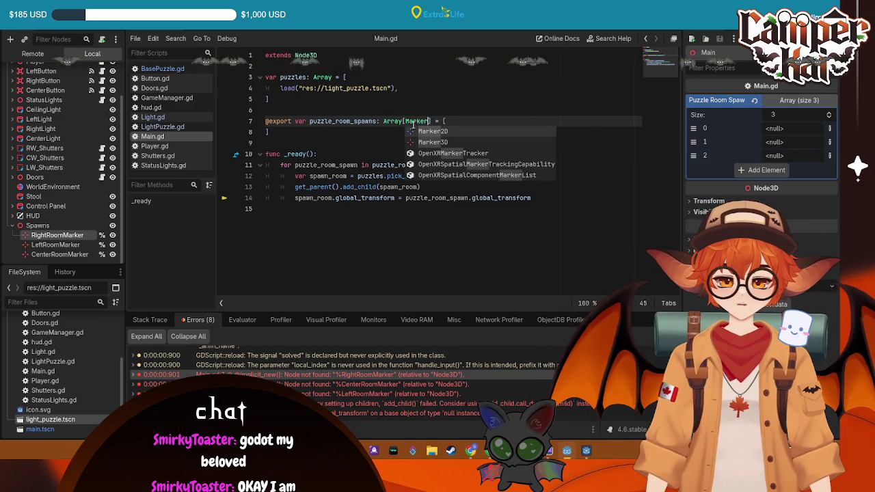
click(456, 142)
key(ctrl+s)
drag(57, 235, 786, 129)
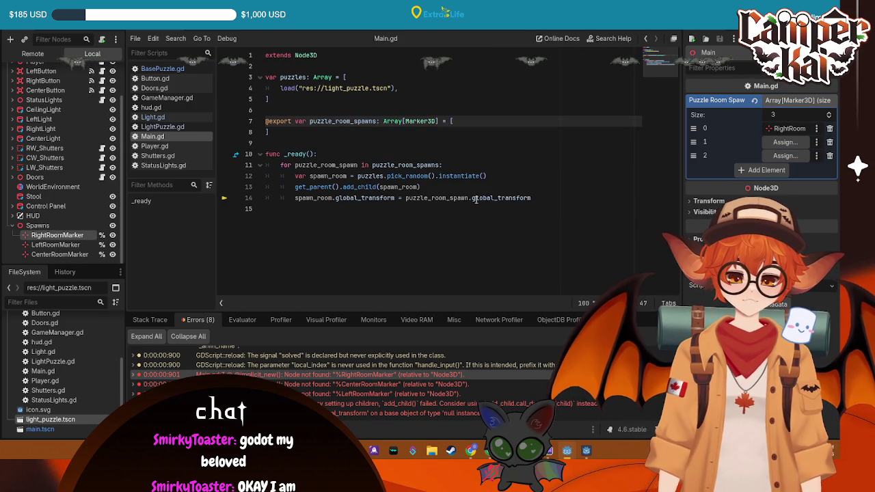
drag(58, 255, 785, 142)
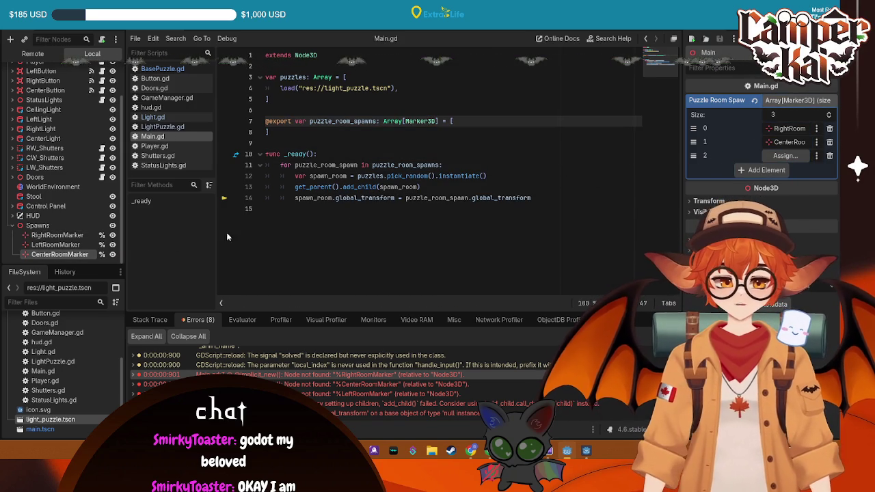
mouse_move(55, 245)
mouse_down()
mouse_move(780, 129)
mouse_move(61, 236)
mouse_move(779, 146)
mouse_move(784, 157)
mouse_up()
Turn off Access as Unique Name on all three room markers and run the game.
right_click(67, 235)
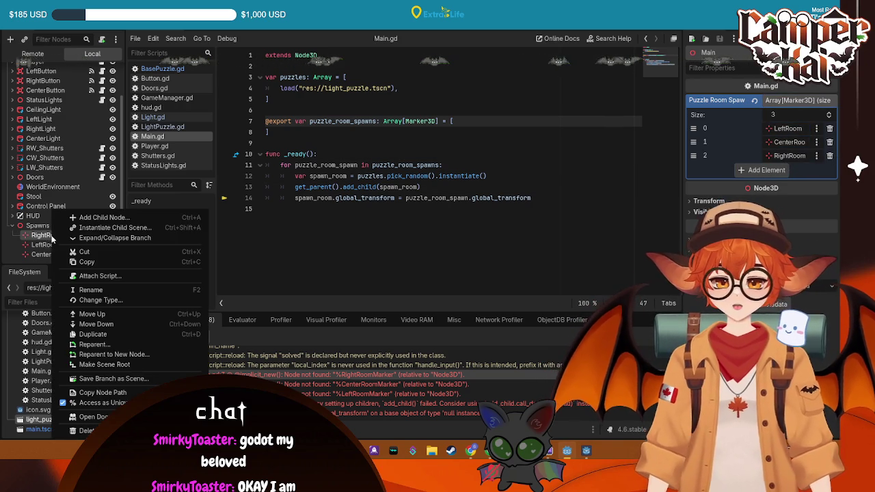
click(51, 244)
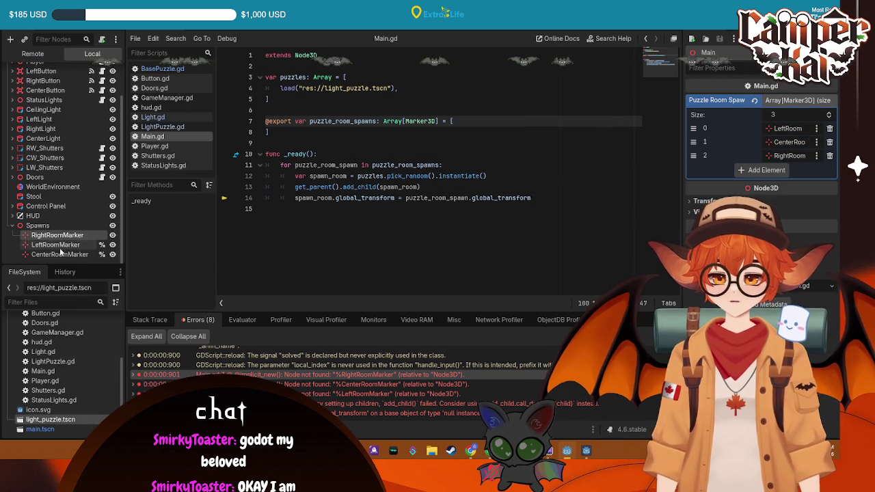
right_click(75, 245)
click(96, 392)
right_click(63, 245)
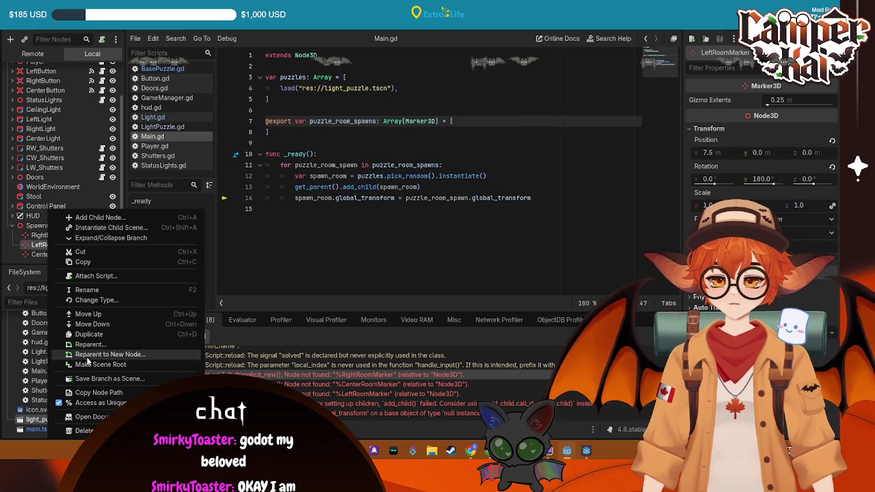
click(88, 403)
right_click(62, 254)
click(96, 403)
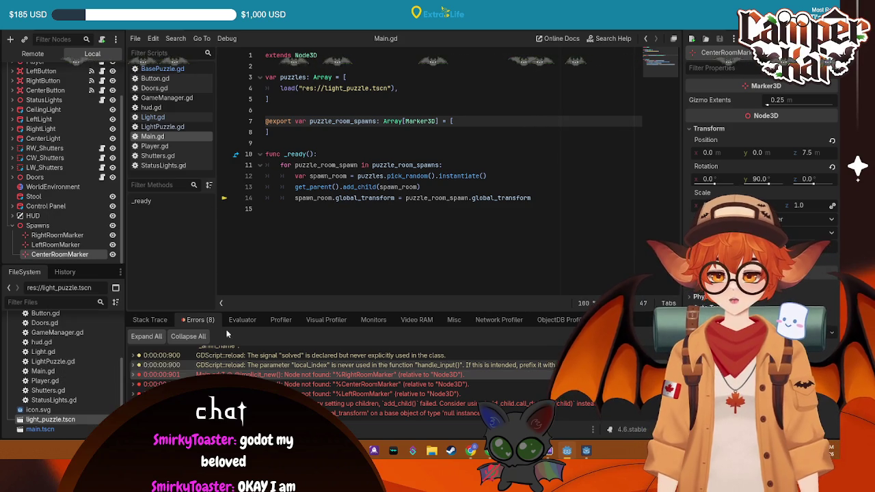
key(F5)
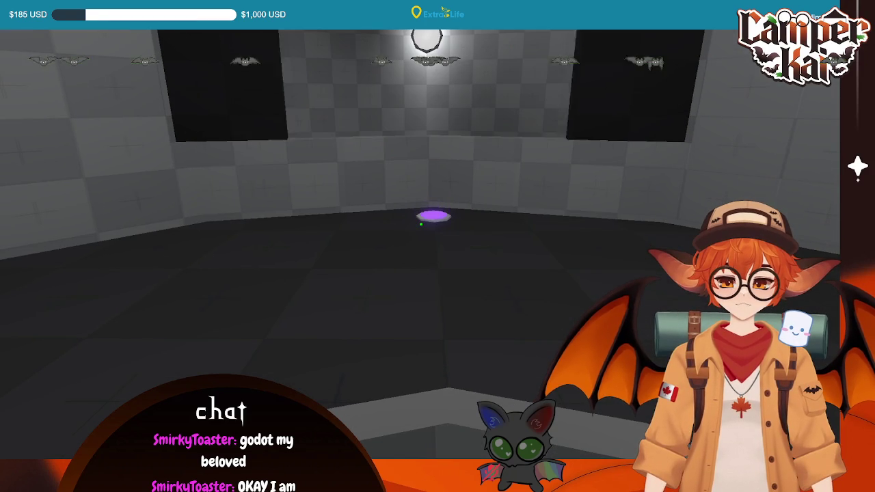
Stop the test run and jump to the add_child error on line 13 of Main.gd.
key(Escape)
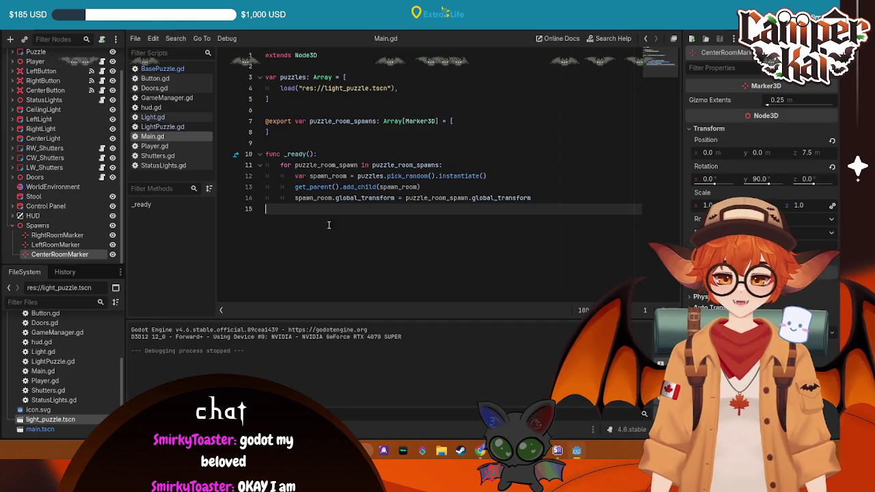
click(171, 430)
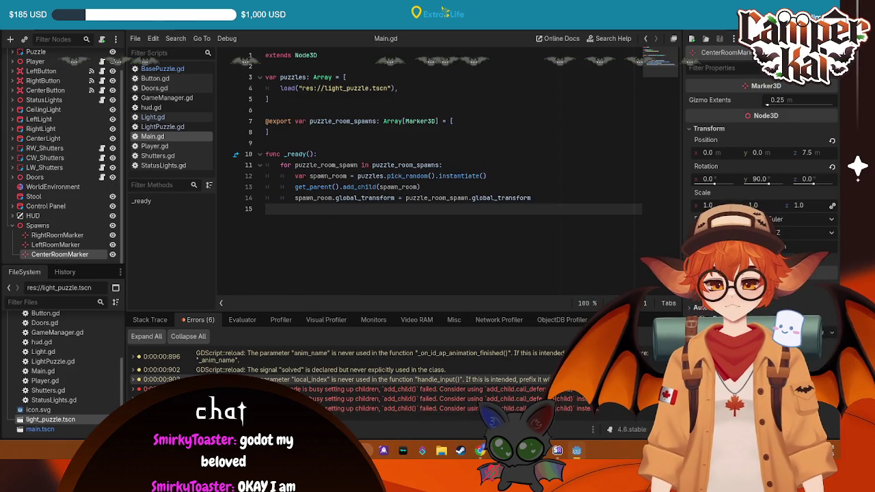
click(342, 398)
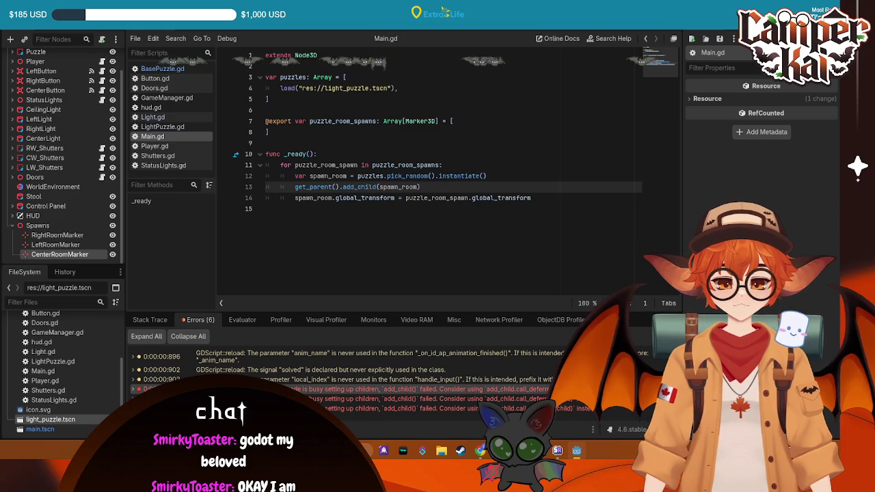
key(super+d)
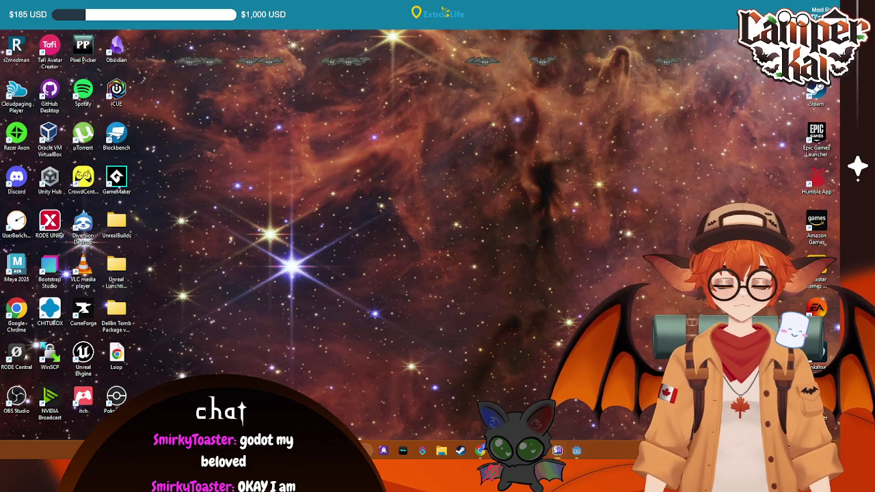
key(super+d)
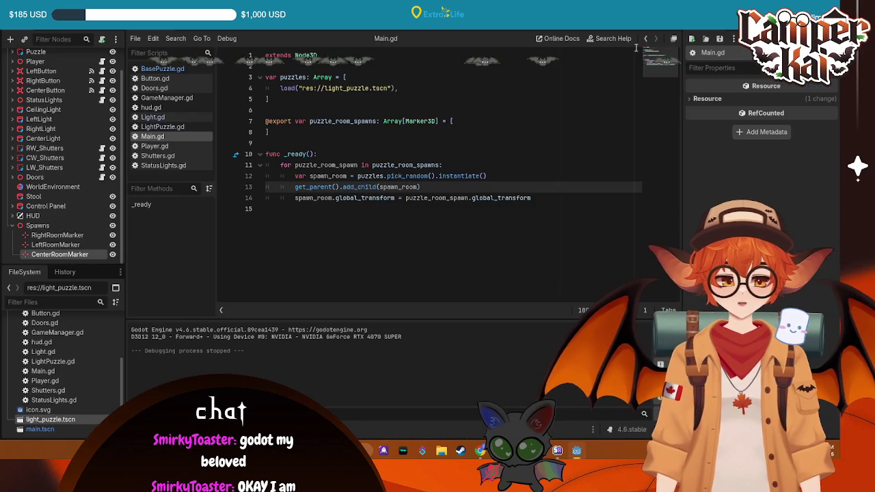
key(F5)
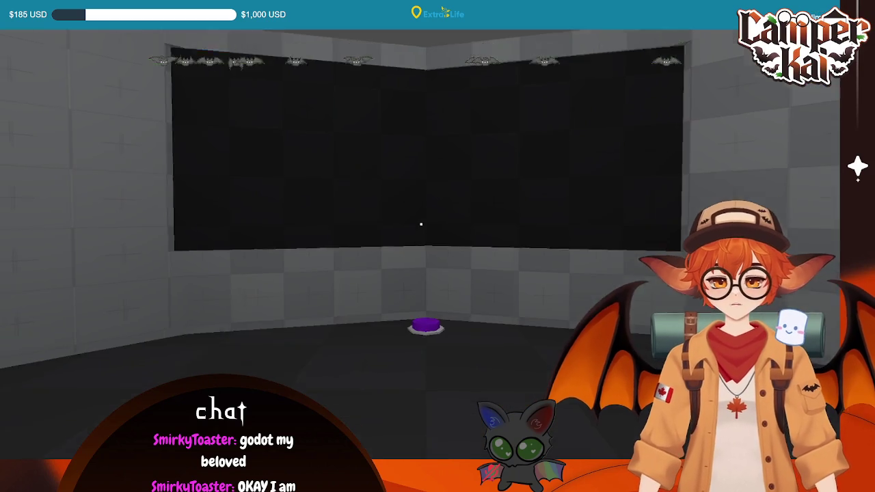
key(s)
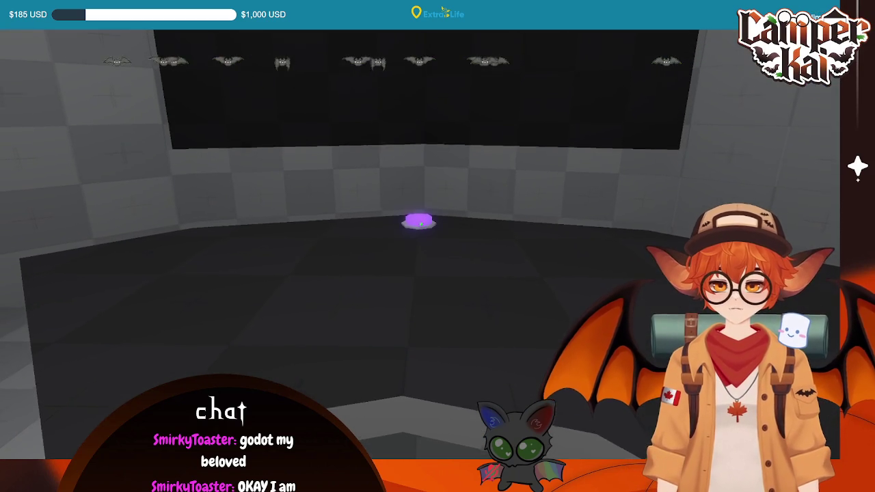
key(d)
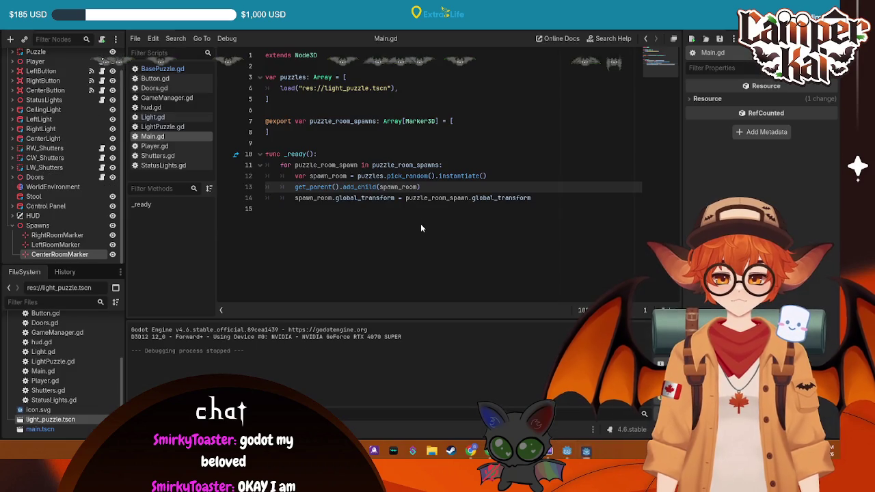
key(F8)
mouse_move(520, 451)
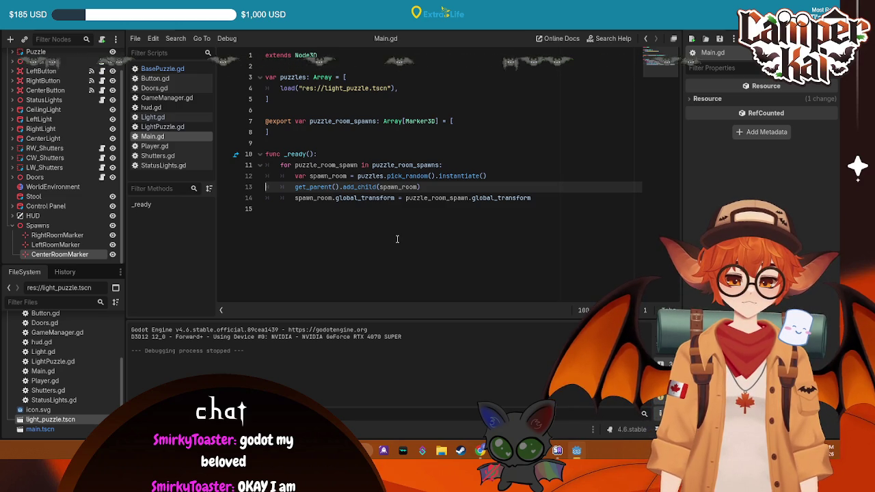
key(F5)
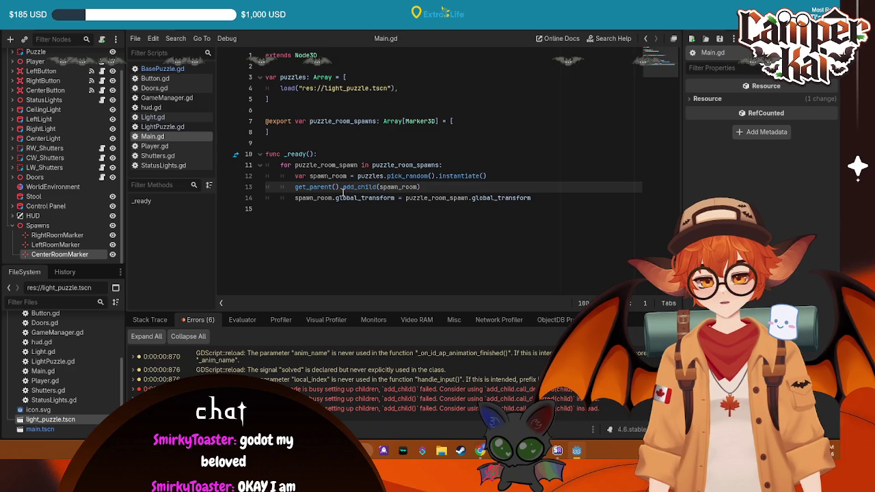
Change line 13 of Main.gd to add_child(spawn_room), save, and test-run the game.
drag(341, 187, 294, 187)
key(BackSpace)
key(ctrl+s)
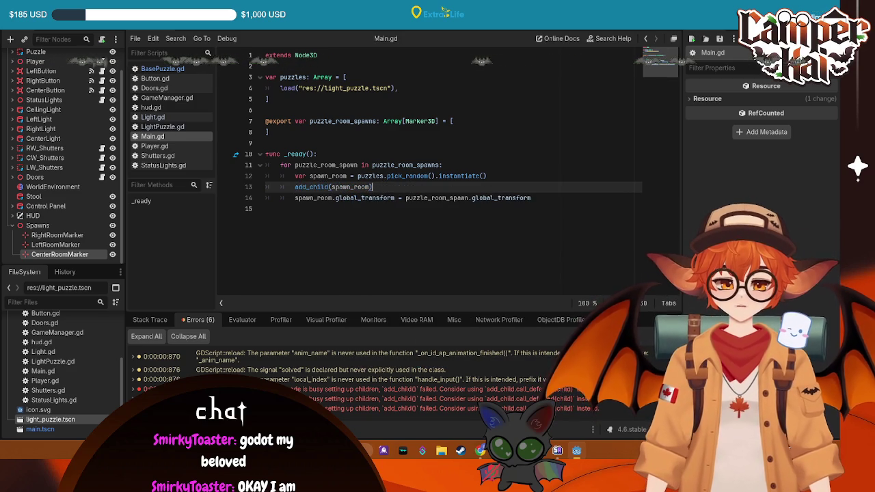
click(691, 38)
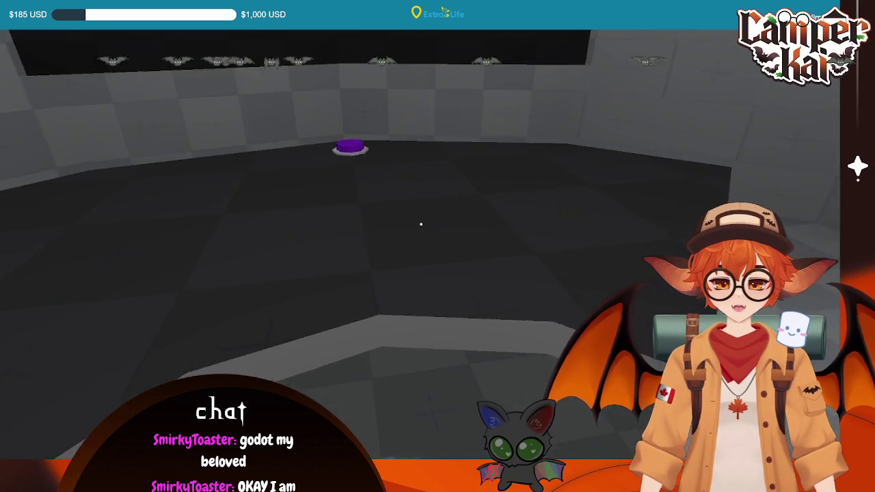
key(Escape)
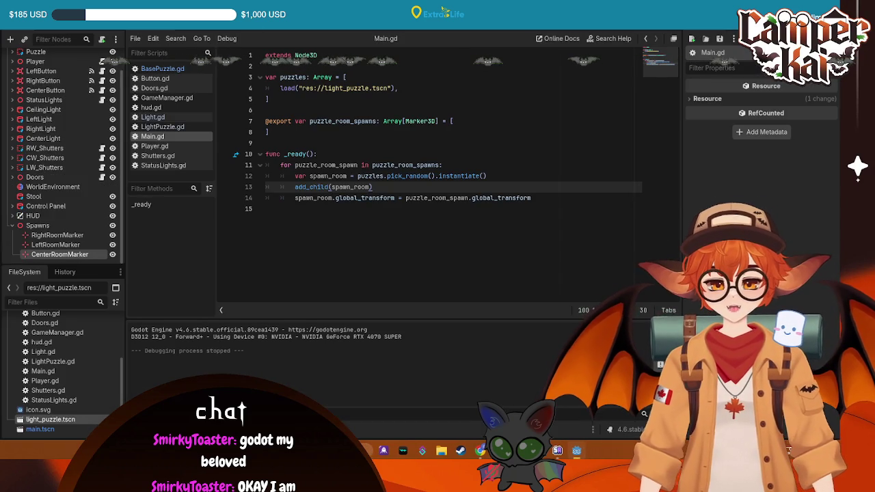
Rotate RightRoomMarker to 90° around Y.
key(ctrl+F2)
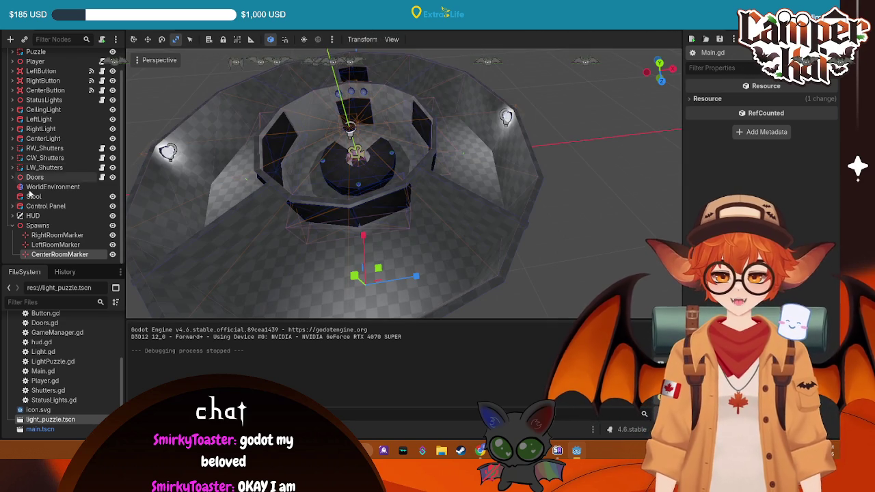
click(43, 236)
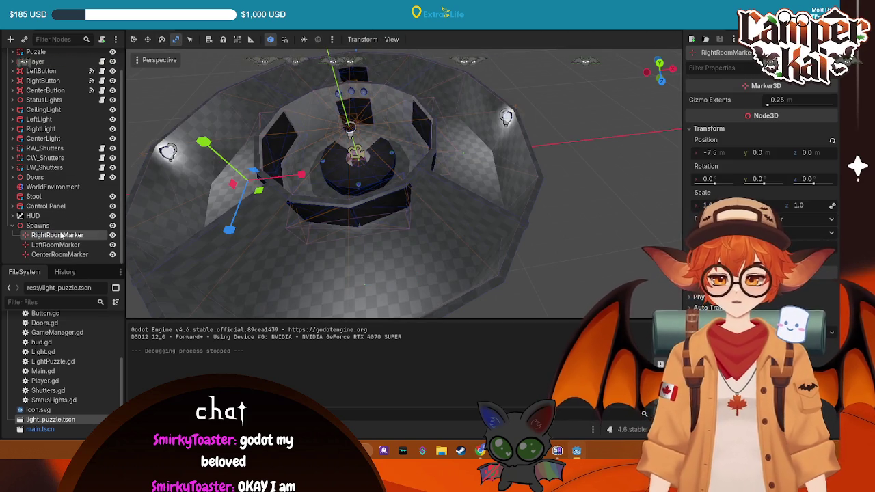
key(f)
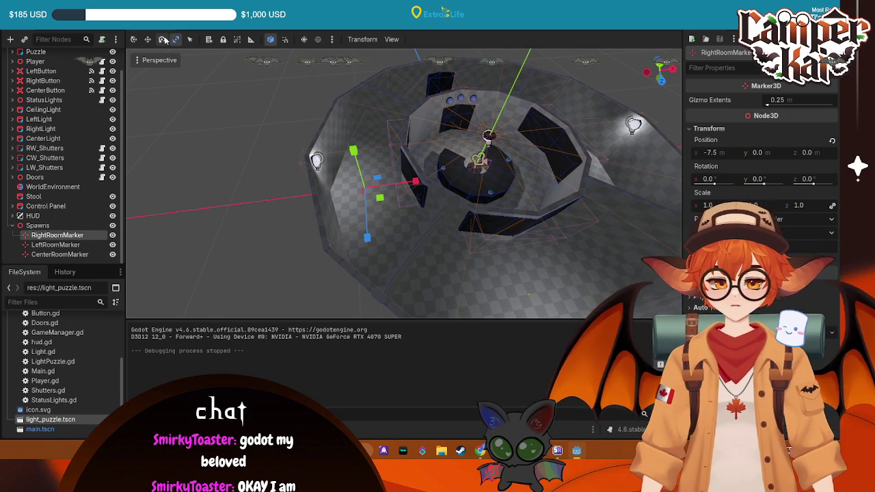
key(e)
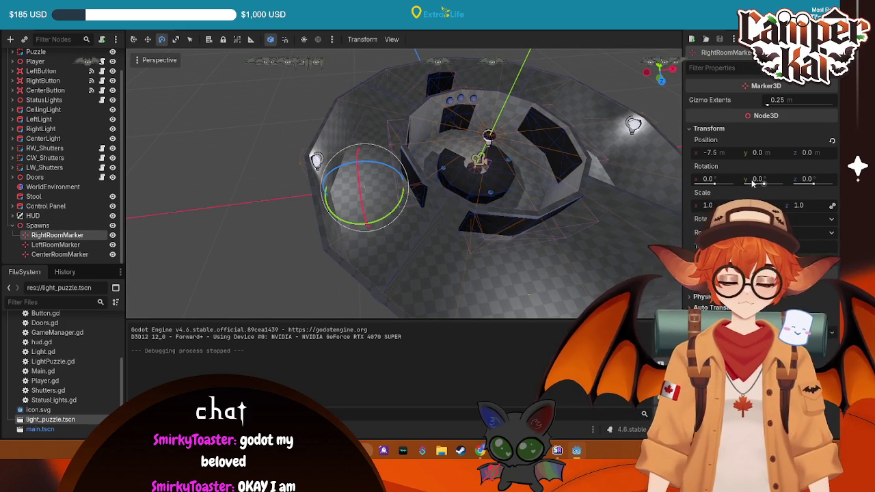
click(806, 178)
text(90)
key(Return)
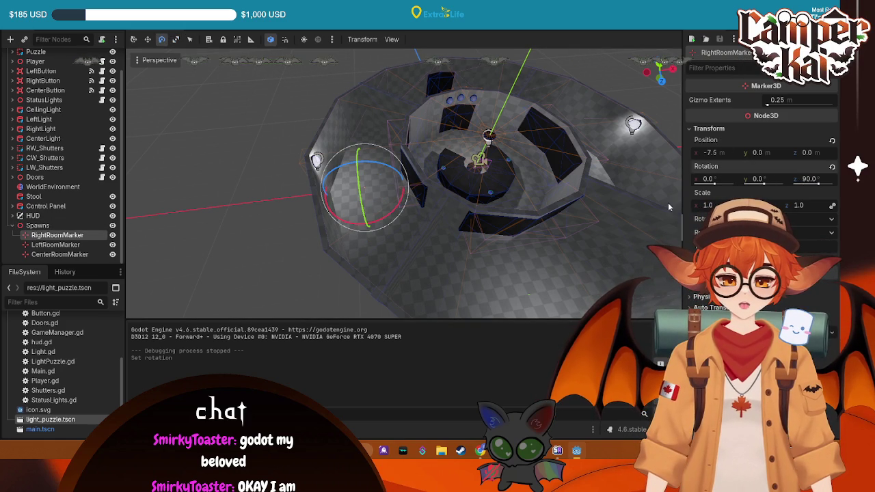
click(147, 39)
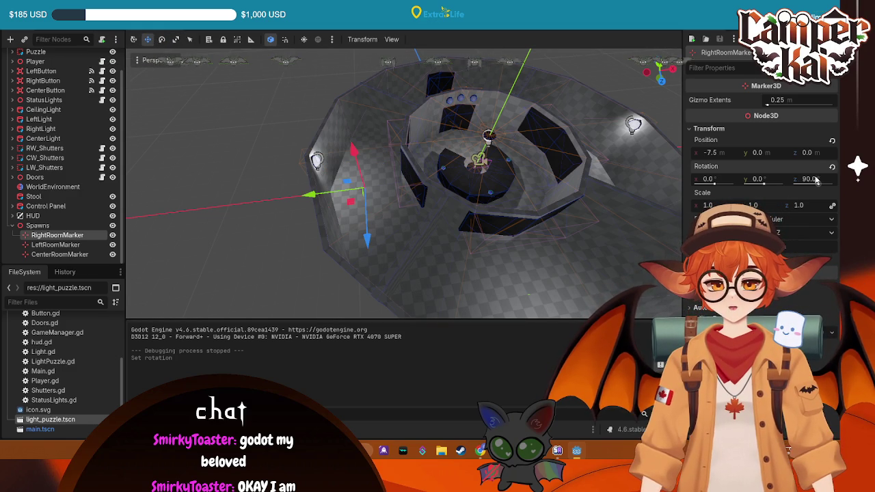
text(0)
click(766, 178)
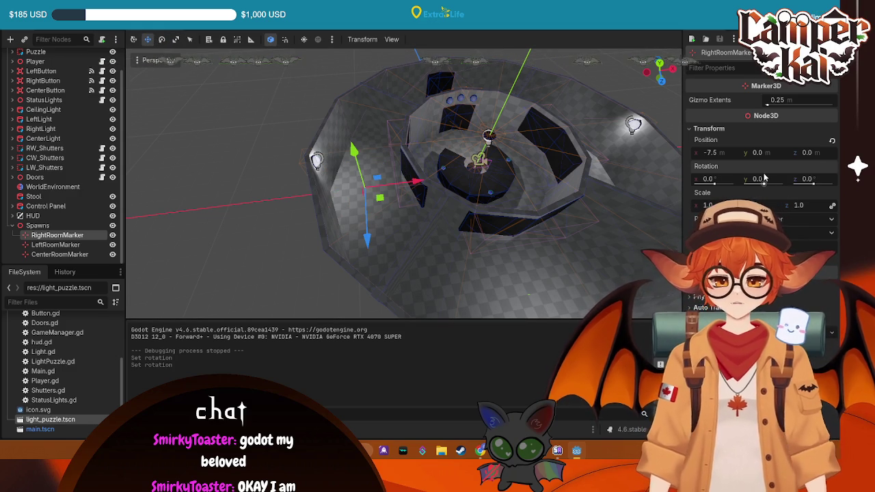
text(90)
key(Return)
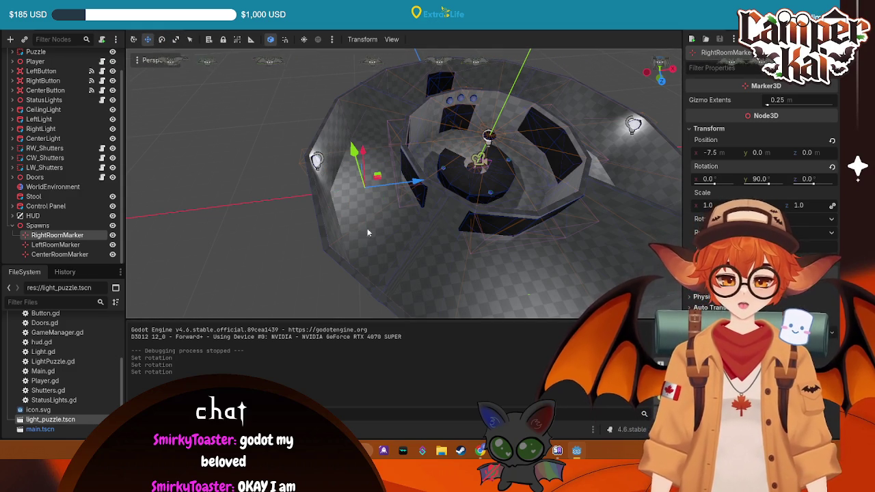
Rotate LeftRoomMarker to -90° around Y.
click(60, 245)
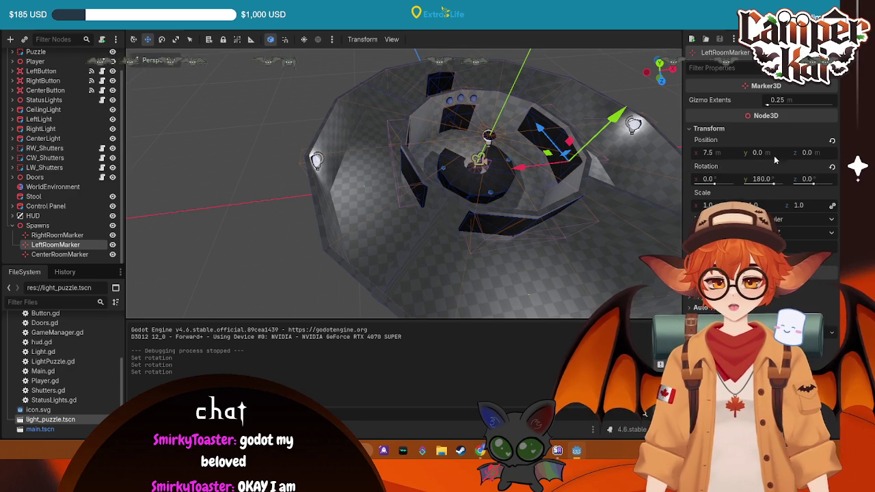
click(762, 179)
text(0)
key(Return)
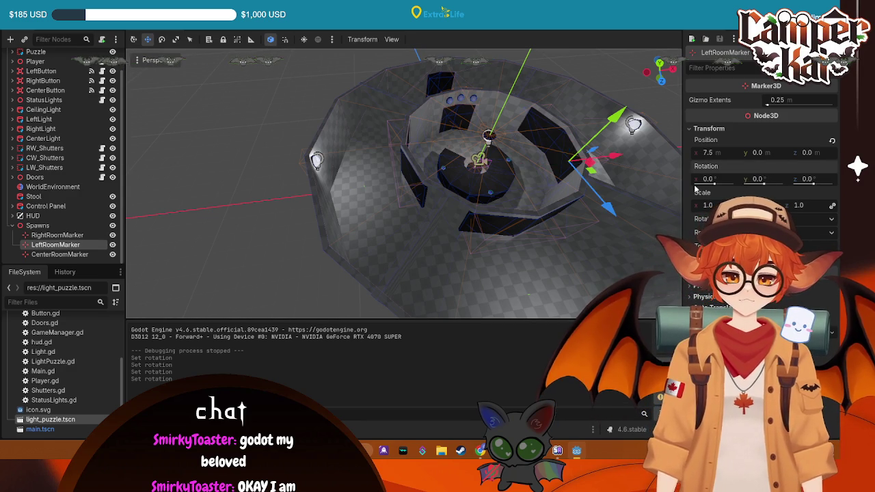
click(762, 177)
text(90)
key(Return)
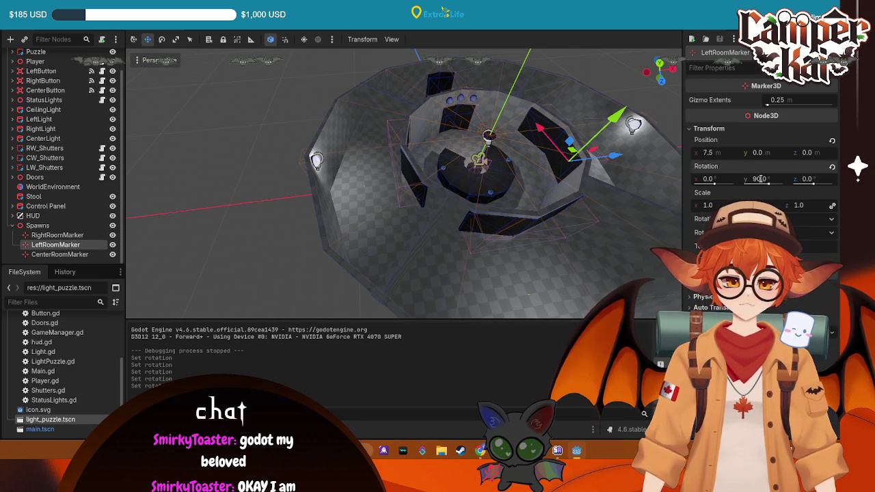
click(761, 179)
text(-)
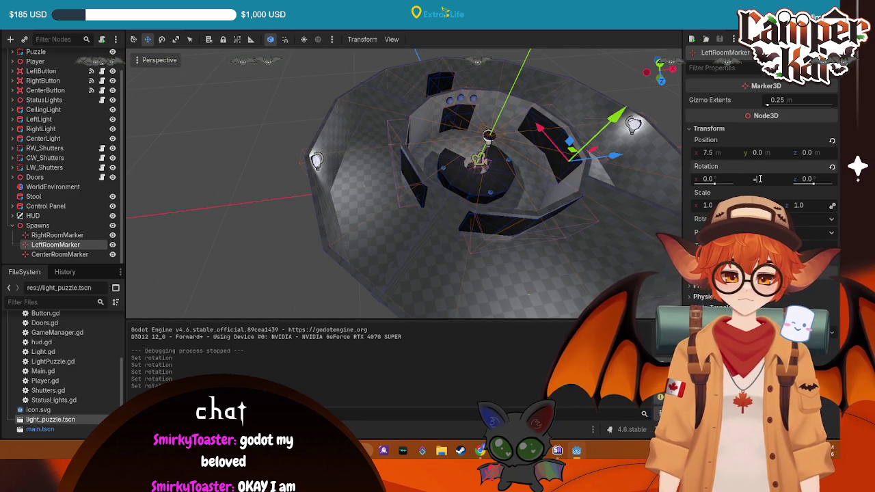
click(760, 178)
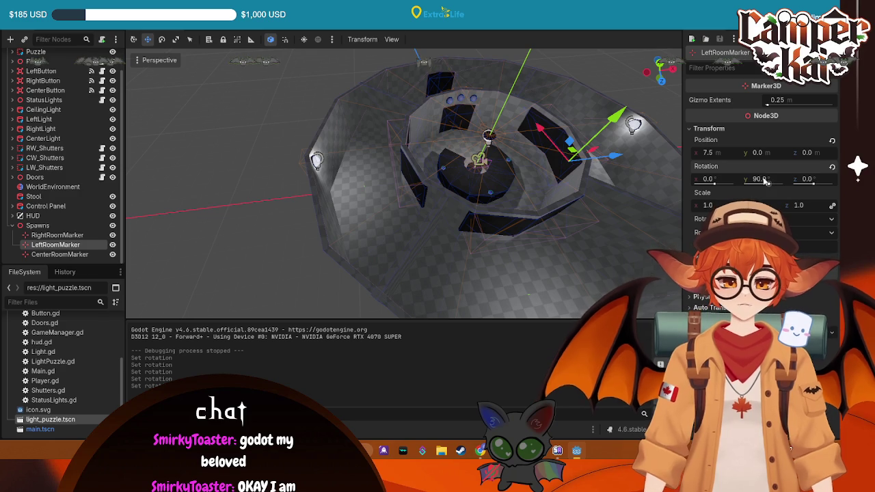
text(90)
key(Return)
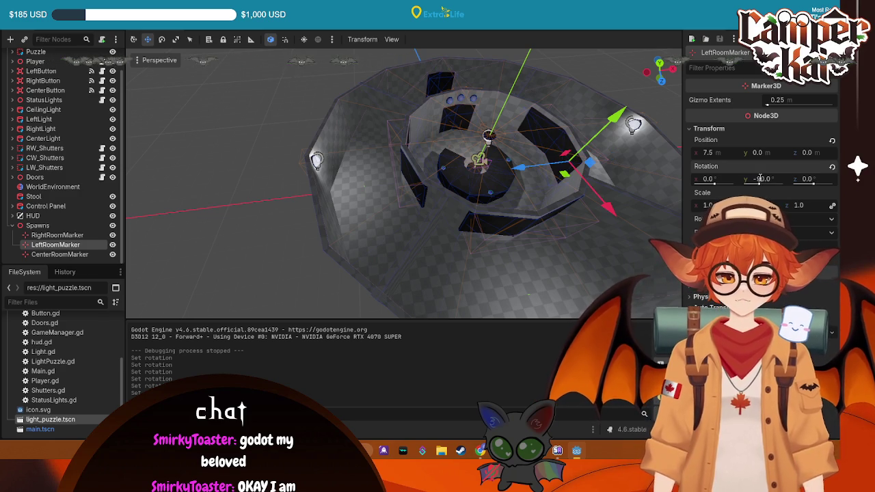
Rotate CenterRoomMarker to 180° around Y and launch the game to test spawns.
click(56, 254)
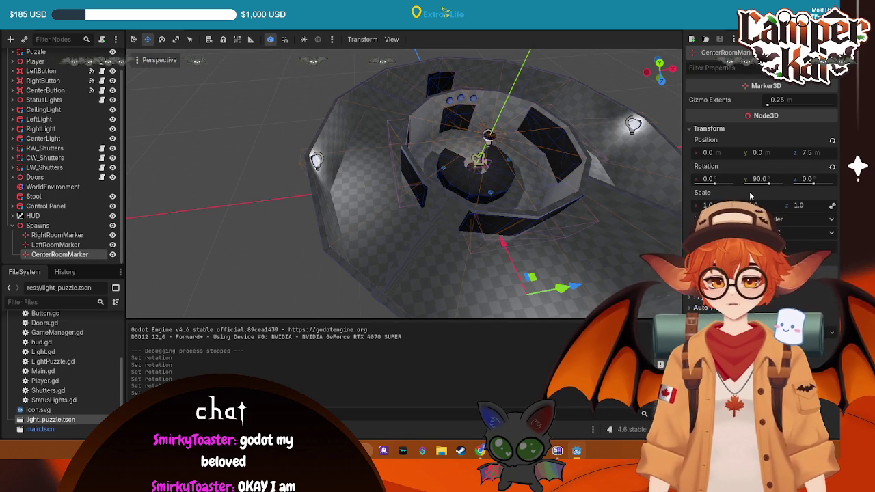
click(767, 180)
text(180)
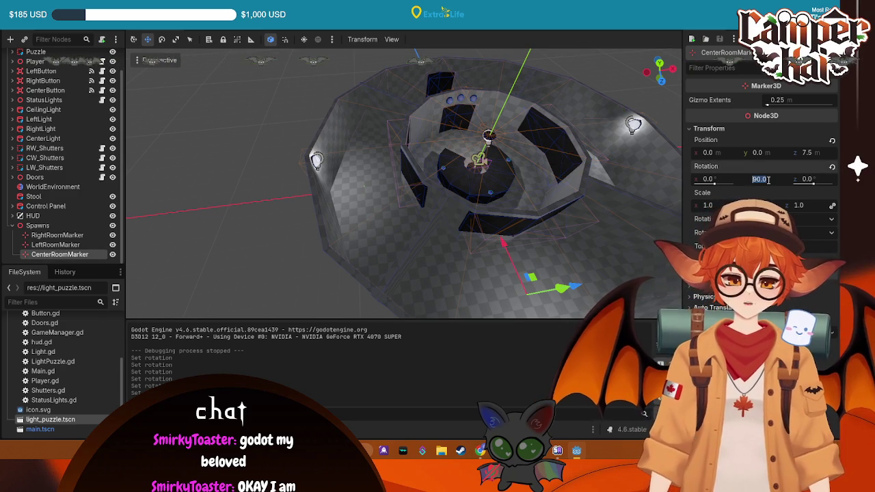
key(Return)
key(F5)
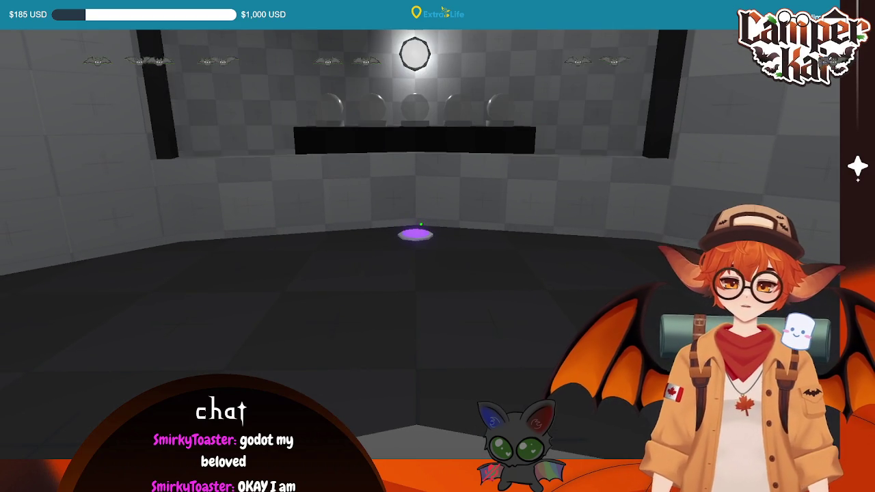
key(Escape)
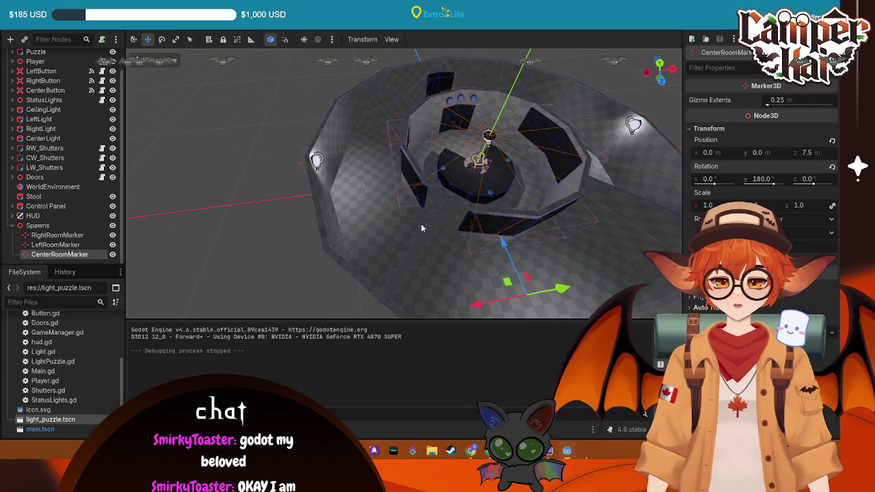
drag(606, 217, 561, 202)
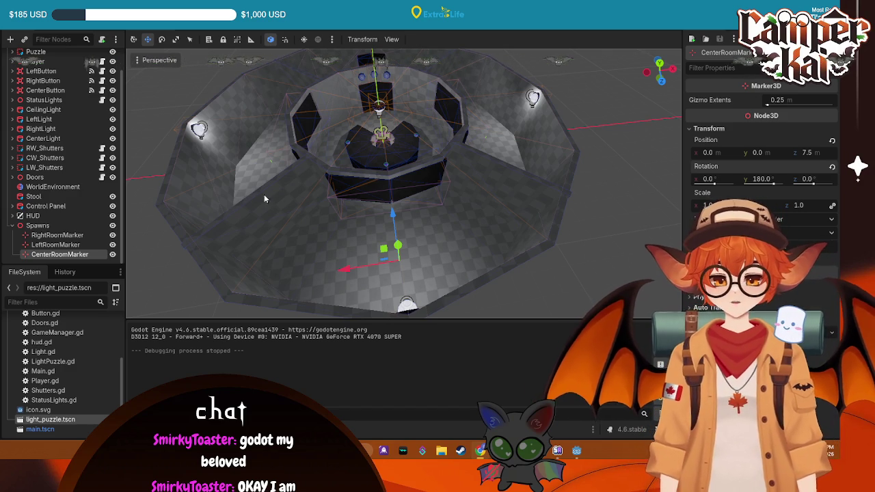
Create a new scene with a 3D (Node3D) root node.
click(12, 225)
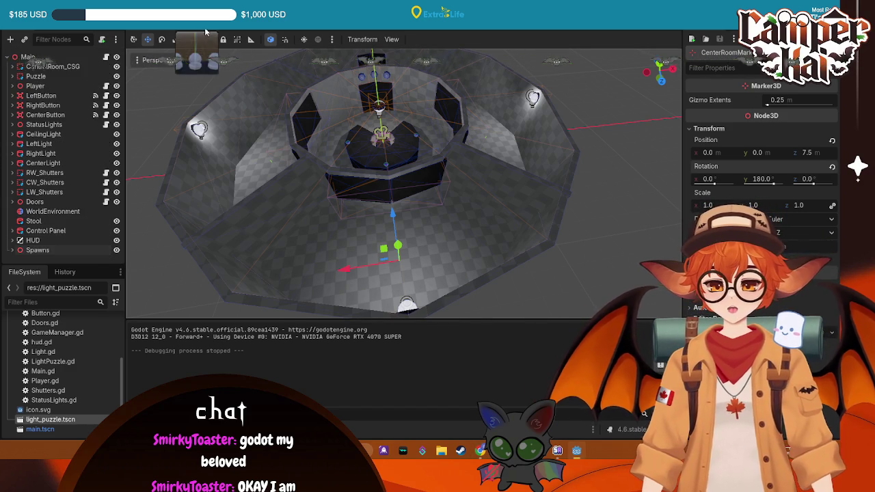
click(205, 32)
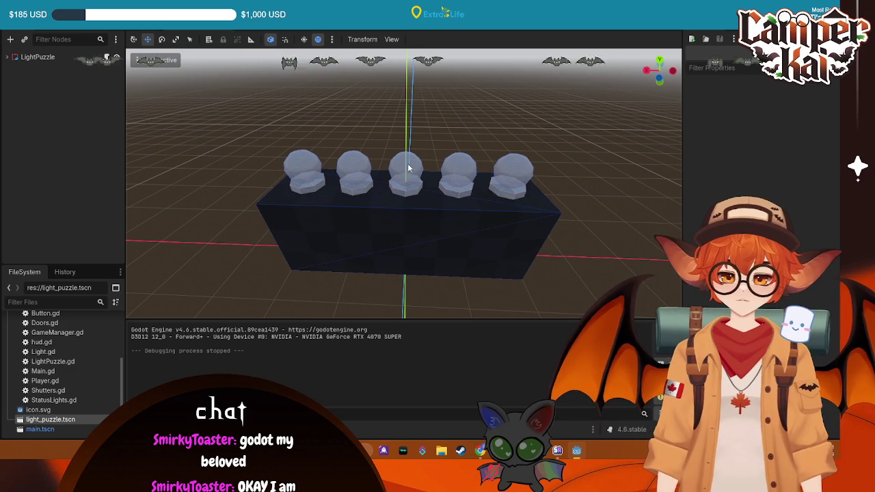
key(ctrl+n)
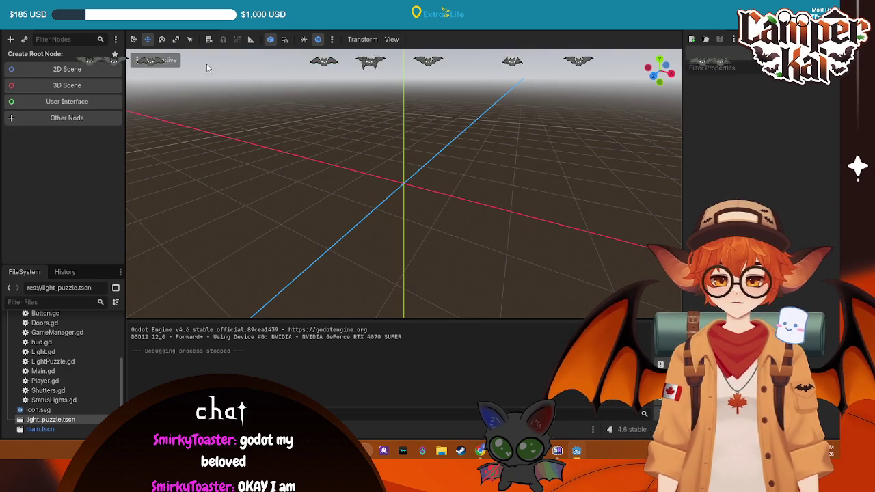
click(63, 86)
Add a CSGCylinder3D child under the Node3D root.
right_click(73, 58)
click(103, 65)
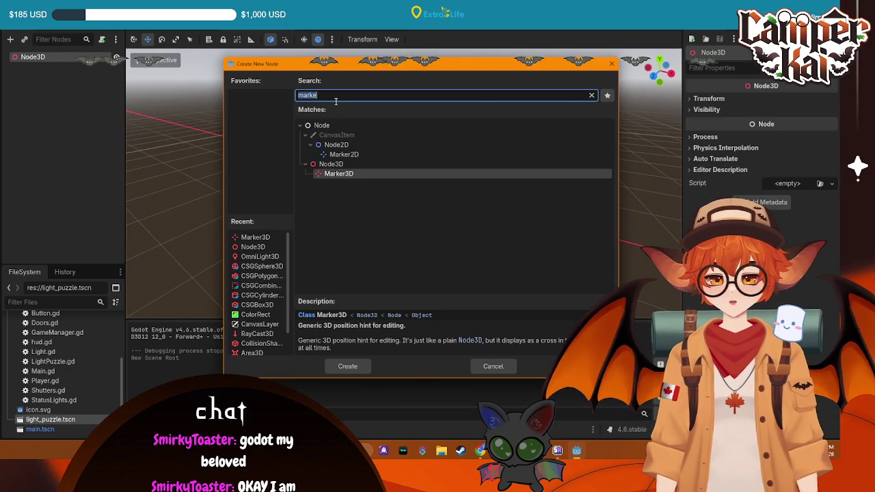
text(csg)
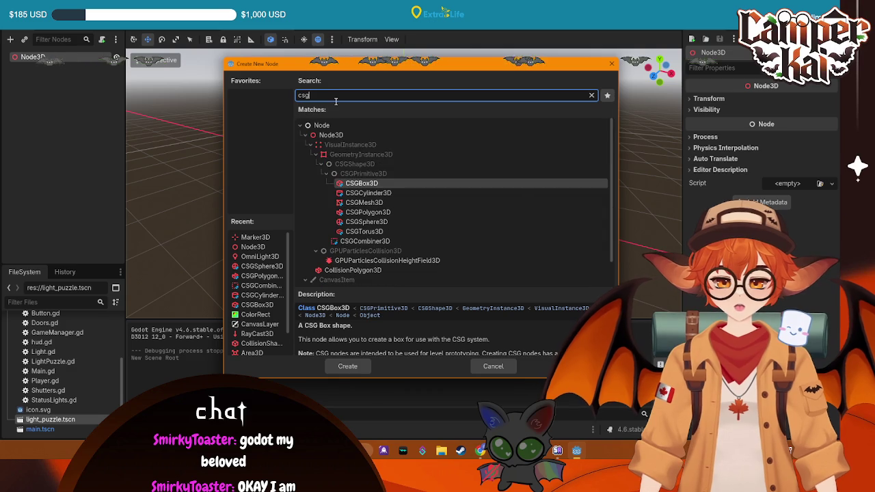
click(373, 193)
double_click(369, 194)
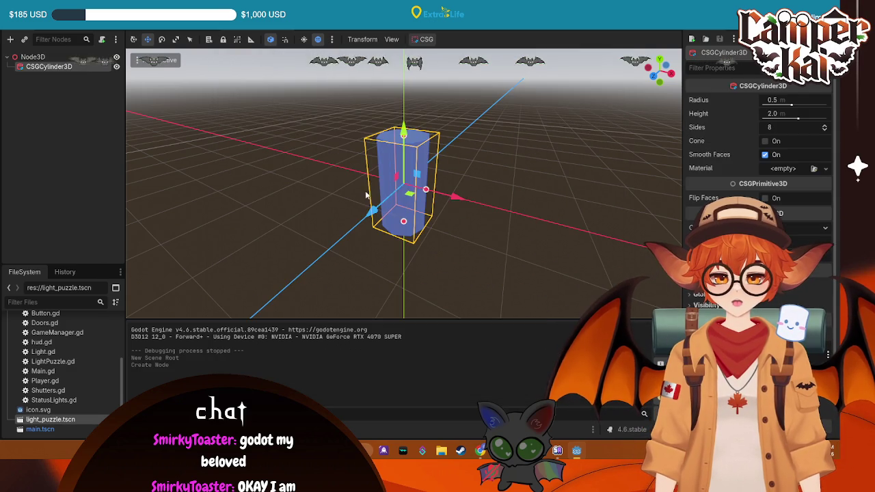
Flatten the cylinder to height 0.1, raise it slightly, and return to the main room scene.
key(KP_3)
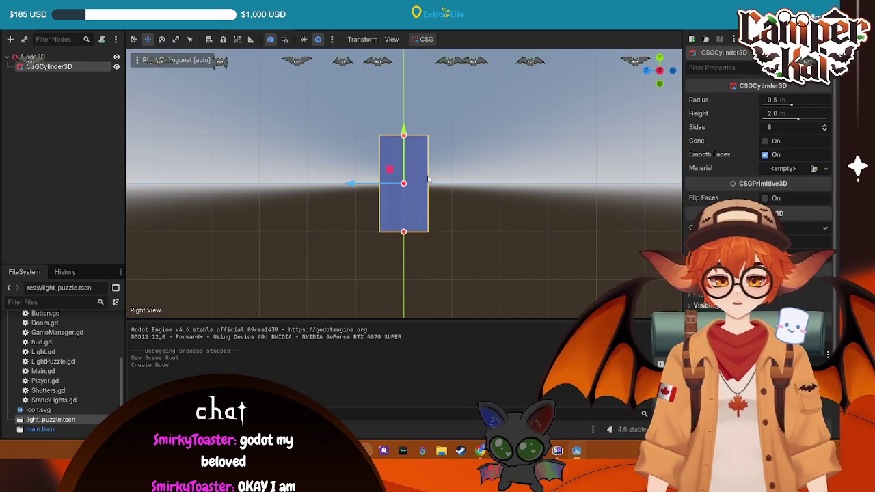
click(777, 113)
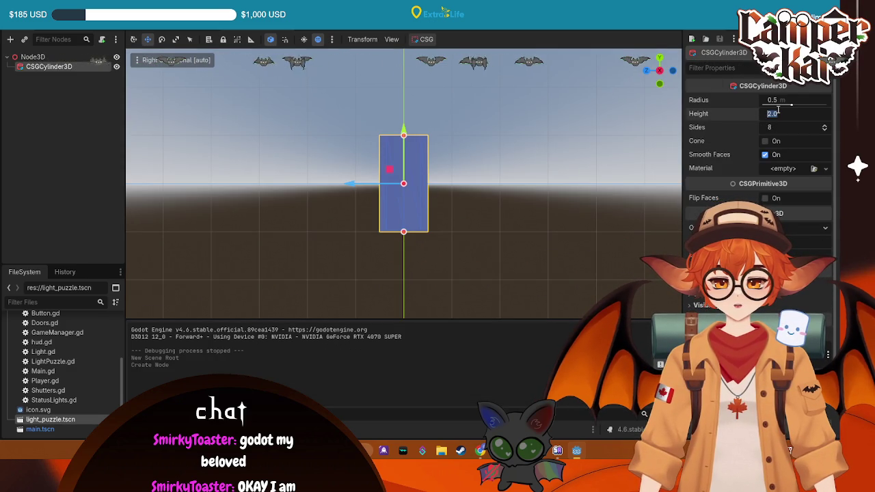
text(0.1)
key(Return)
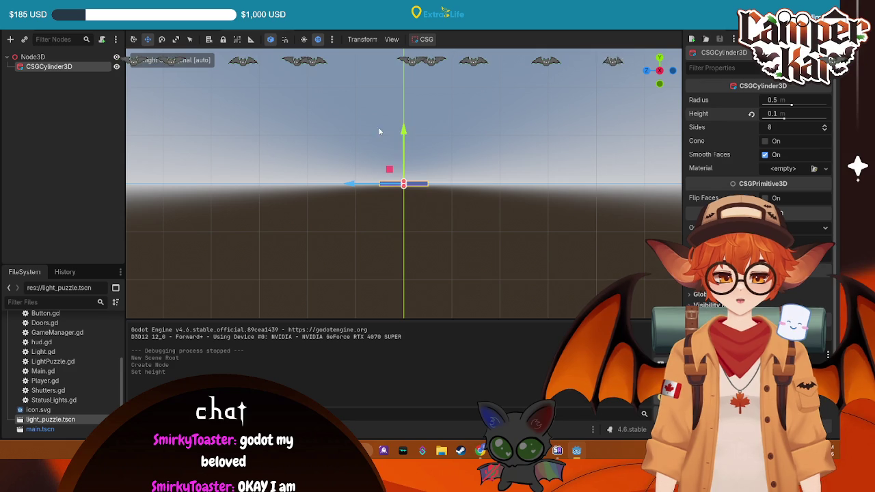
drag(405, 132, 488, 251)
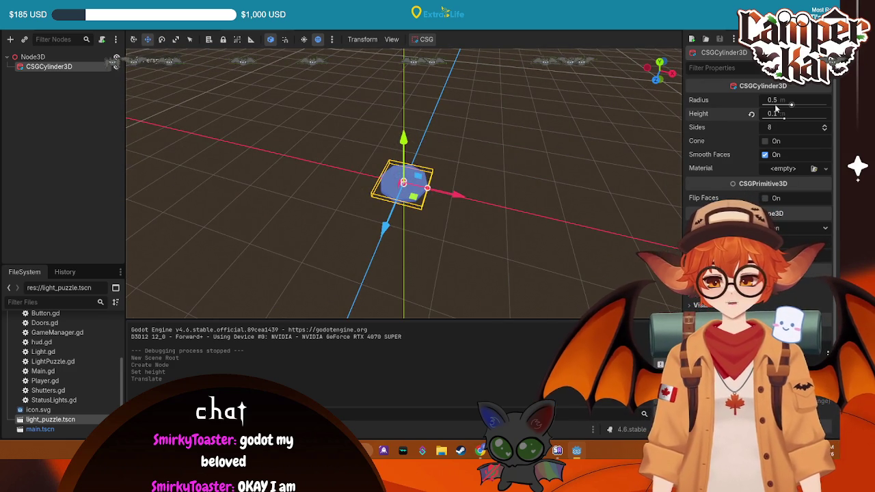
key(ctrl+Tab)
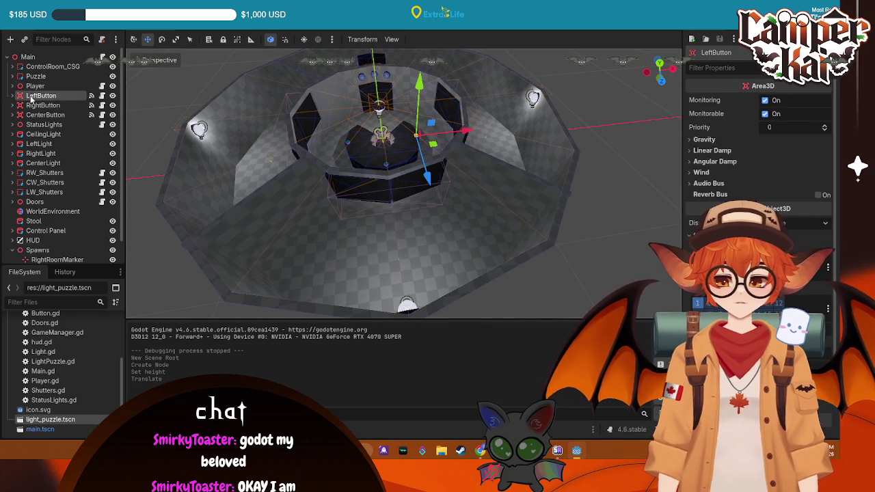
Paste the button parts into the new scene and delete the emptied LeftButton node.
key(ctrl+Tab)
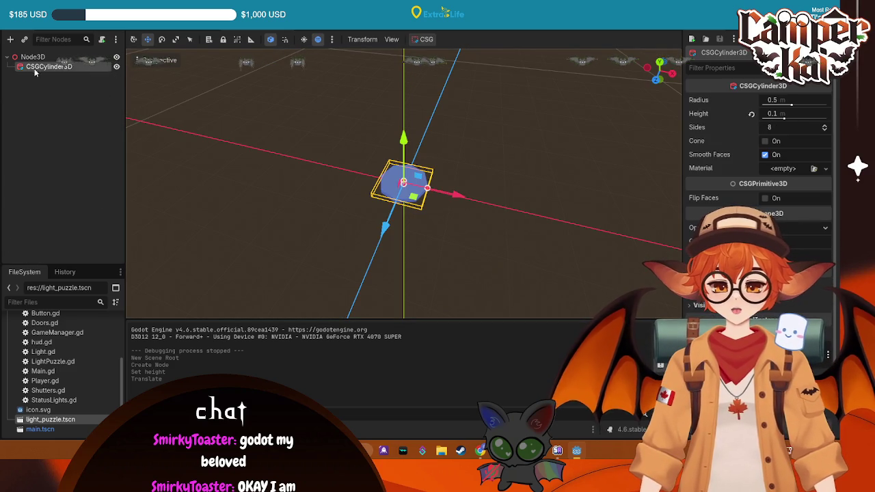
key(ctrl+v)
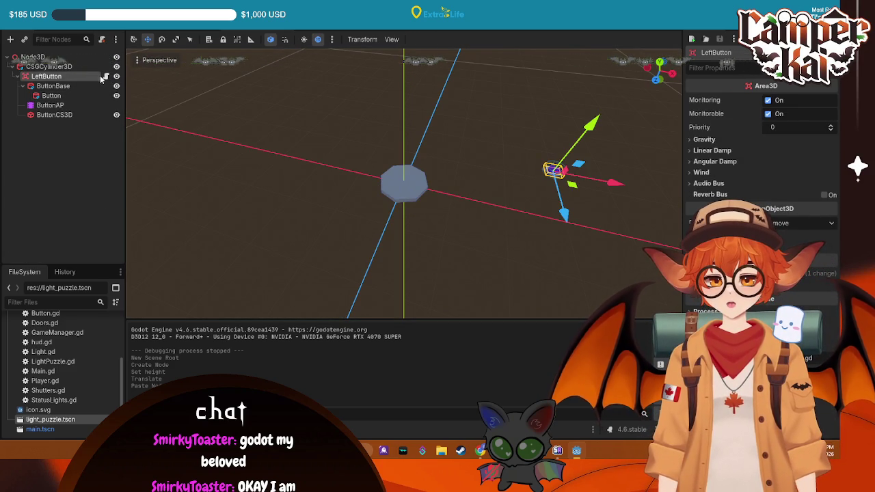
right_click(83, 76)
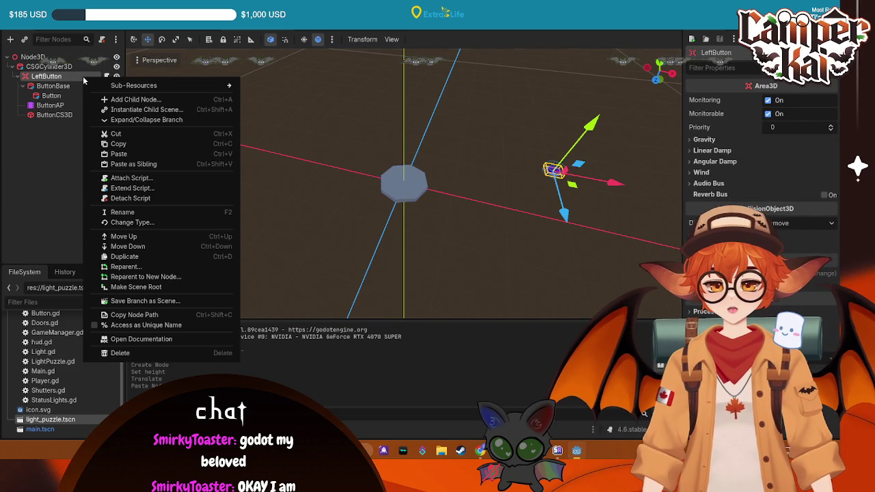
click(53, 109)
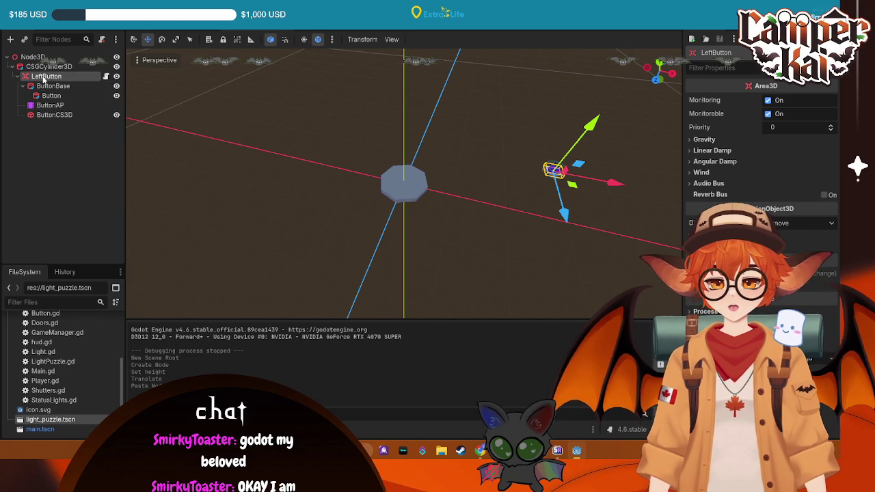
click(53, 85)
shift+click(49, 114)
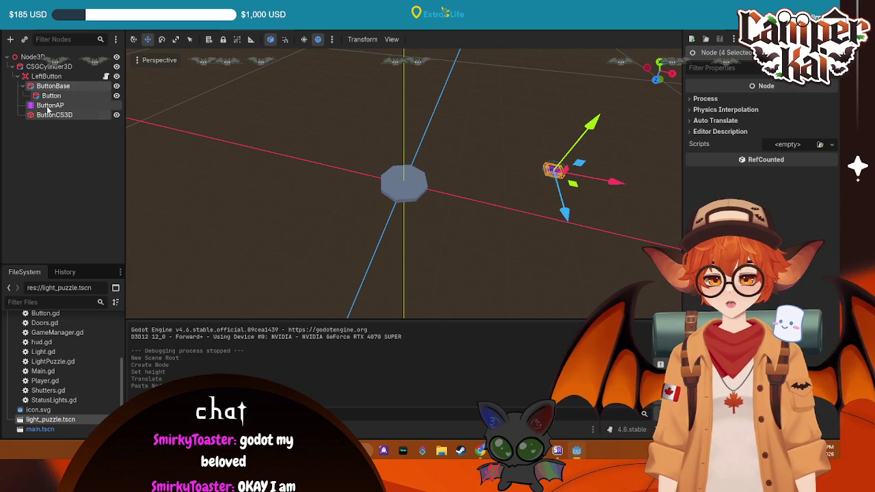
drag(59, 67, 57, 67)
click(43, 77)
key(Delete)
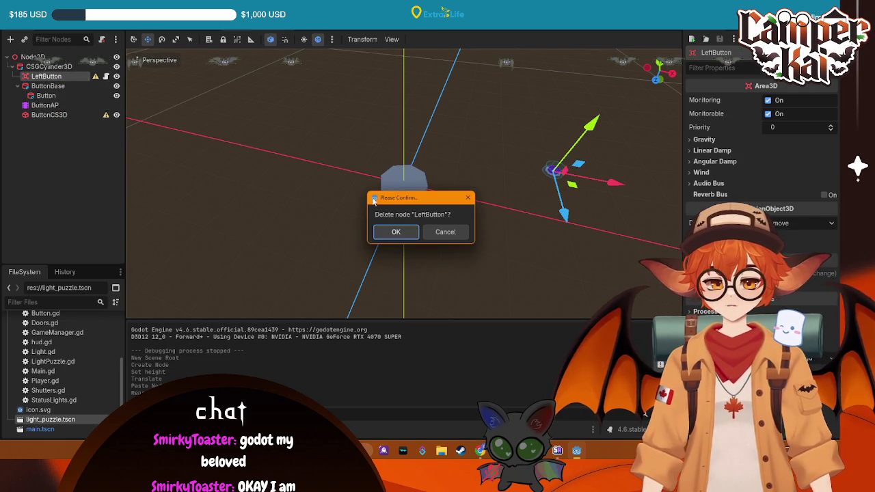
click(396, 232)
click(82, 106)
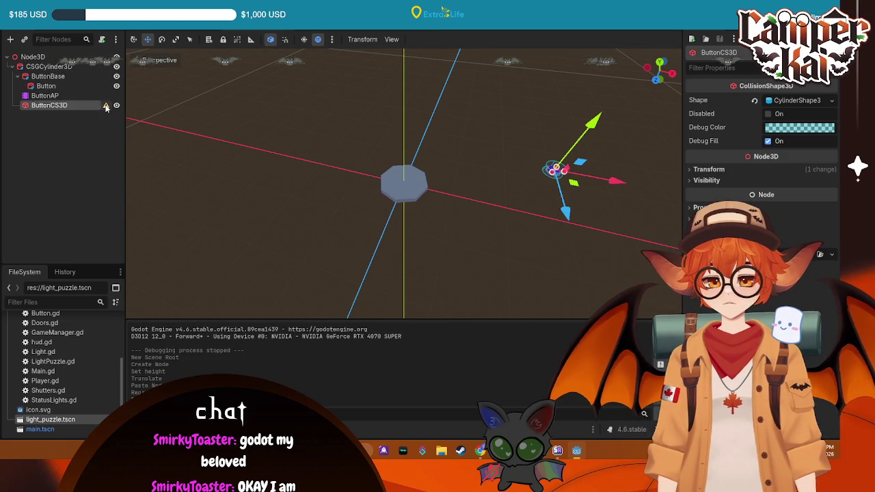
Return ButtonBase to the origin and move ButtonBase and Button directly under Node3D.
mouse_move(559, 168)
mouse_down()
mouse_move(526, 229)
mouse_move(479, 205)
mouse_move(562, 175)
mouse_up()
click(50, 76)
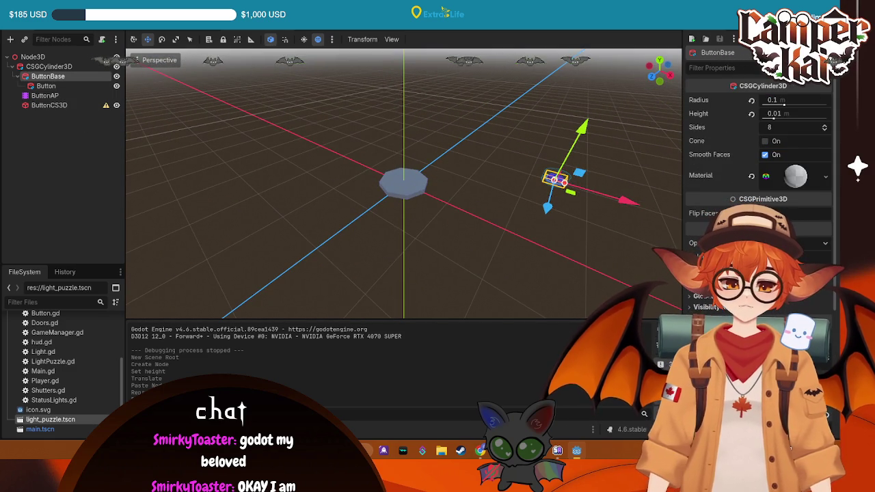
key(ctrl+z)
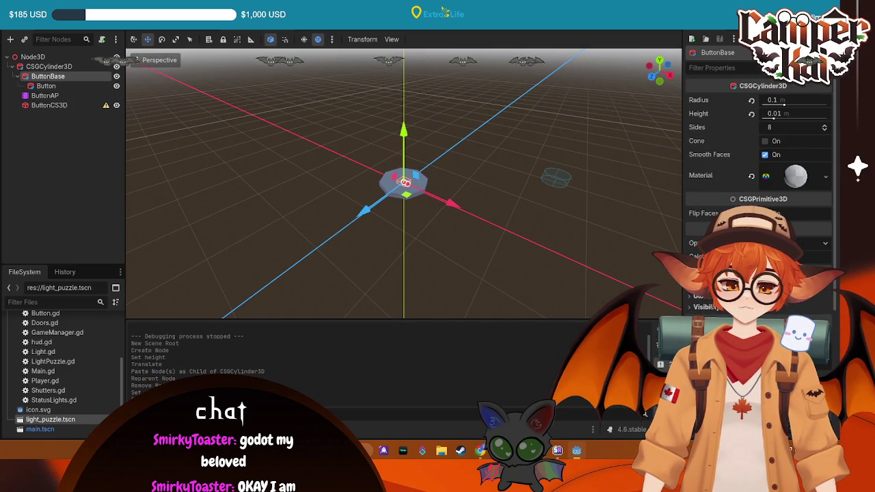
click(49, 105)
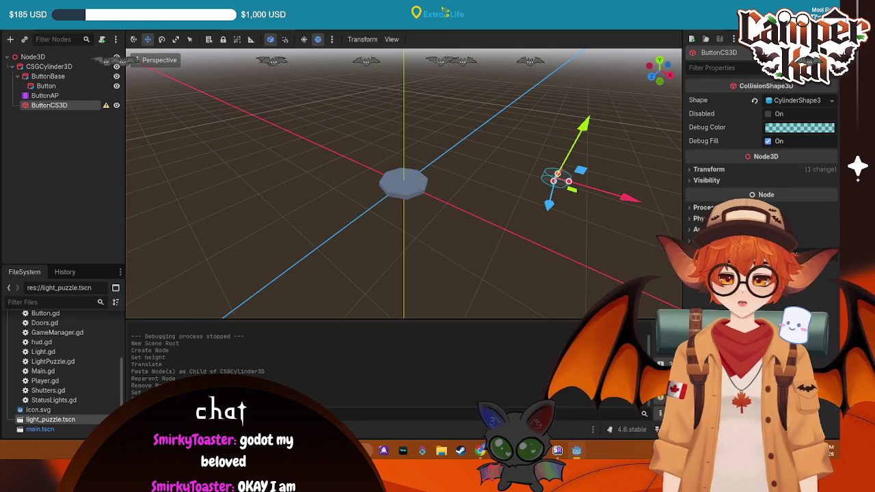
click(48, 96)
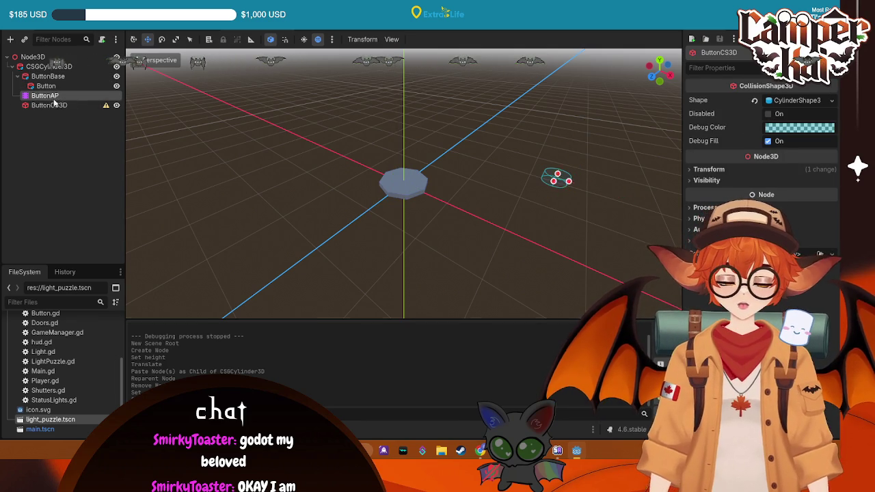
click(45, 87)
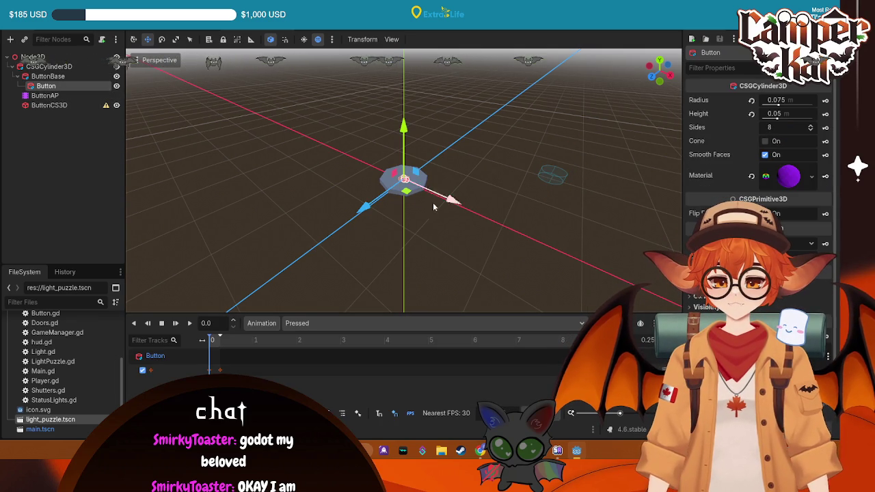
scroll(433, 202, up, 3)
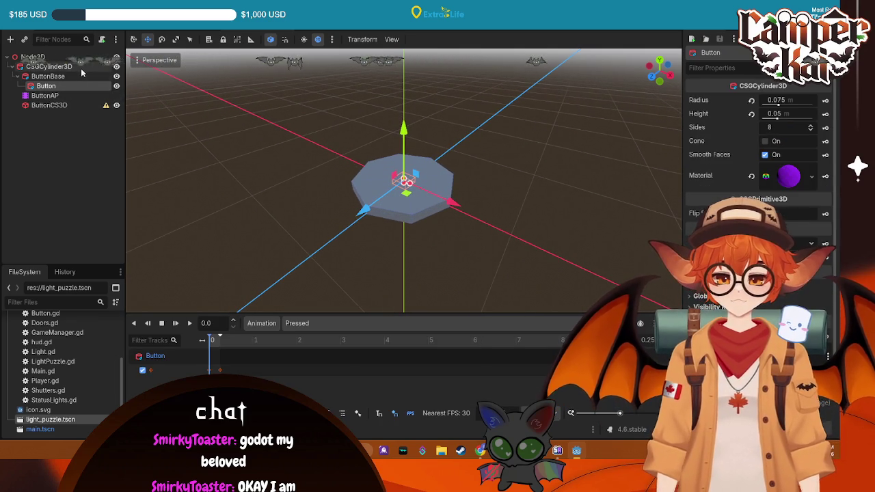
click(47, 67)
click(48, 76)
drag(48, 77, 48, 109)
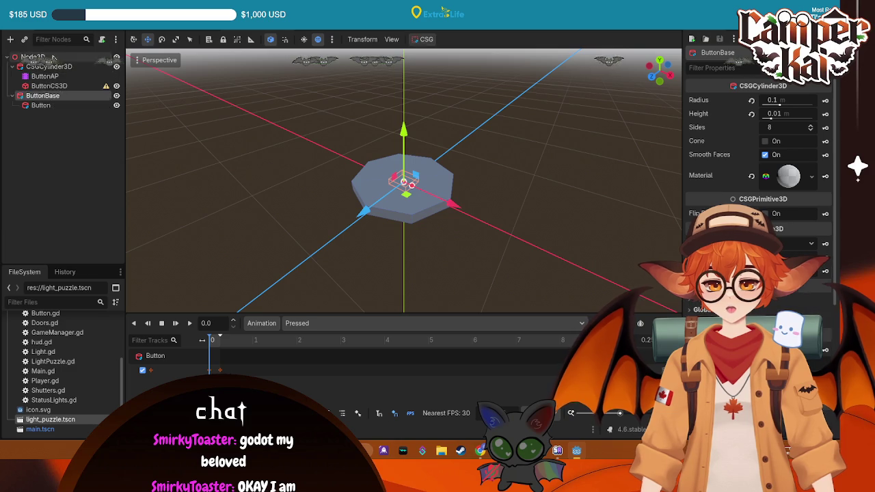
Move ButtonAP and ButtonCS3D under Node3D and delete the old CSGCylinder3D.
click(48, 66)
click(44, 75)
shift+click(48, 86)
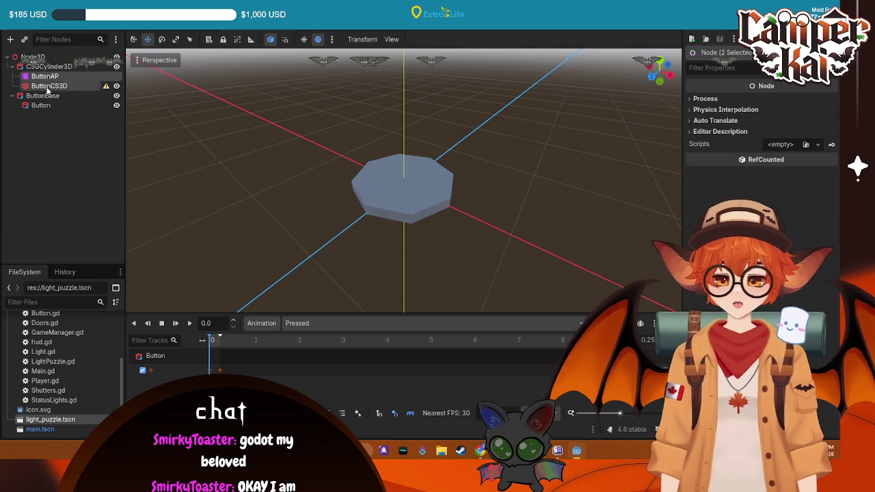
drag(48, 87, 56, 66)
click(56, 66)
key(Delete)
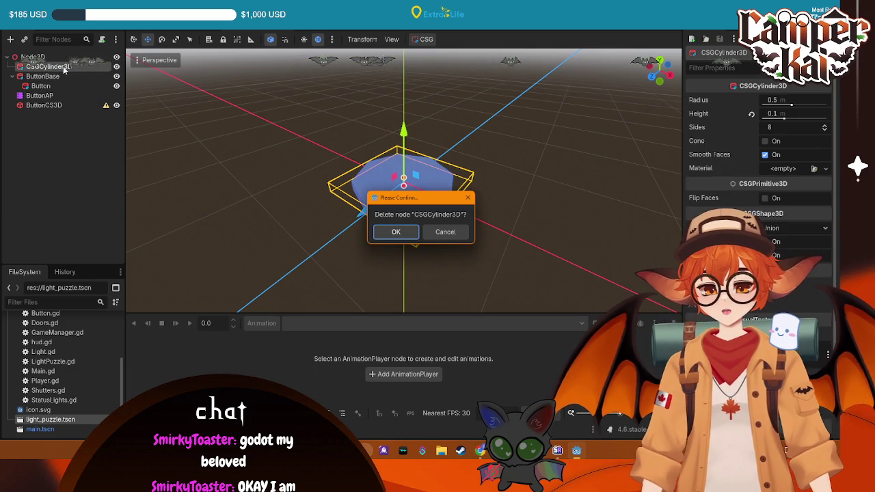
click(390, 231)
scroll(335, 228, up, 5)
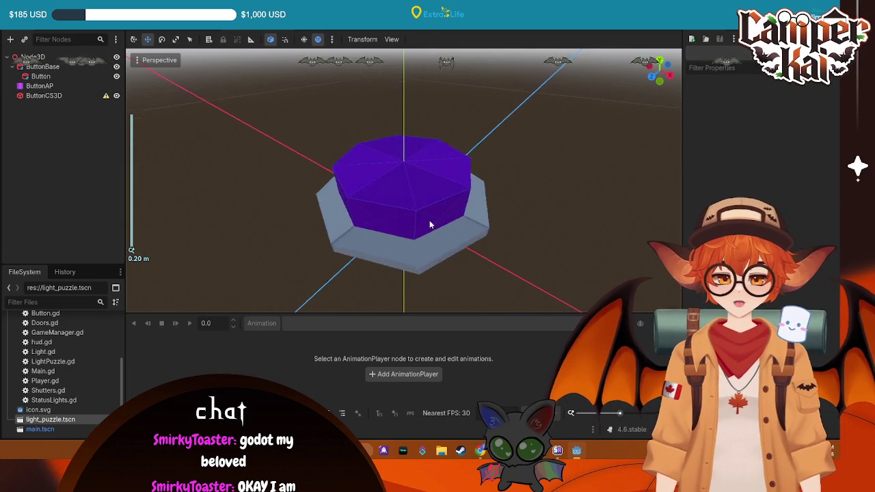
Raise the ButtonCS3D collision shape above the base with the Y gizmo.
scroll(430, 220, down, 2)
drag(505, 220, 307, 273)
click(51, 96)
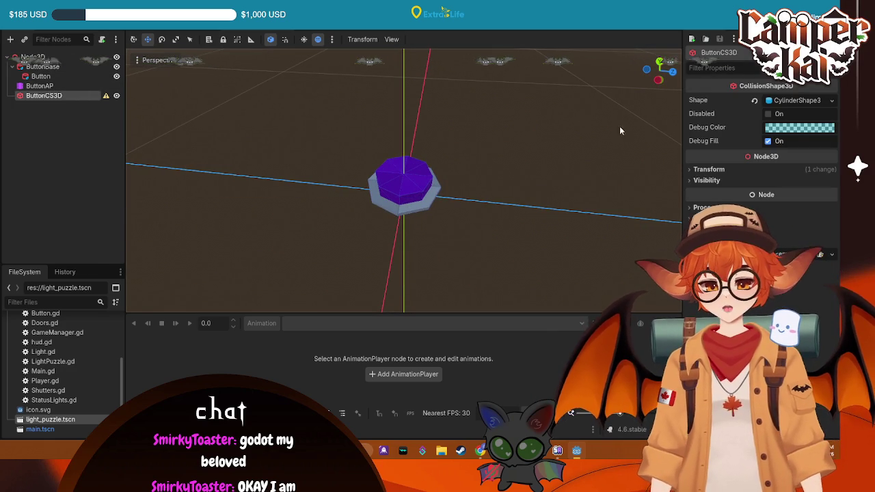
mouse_move(106, 100)
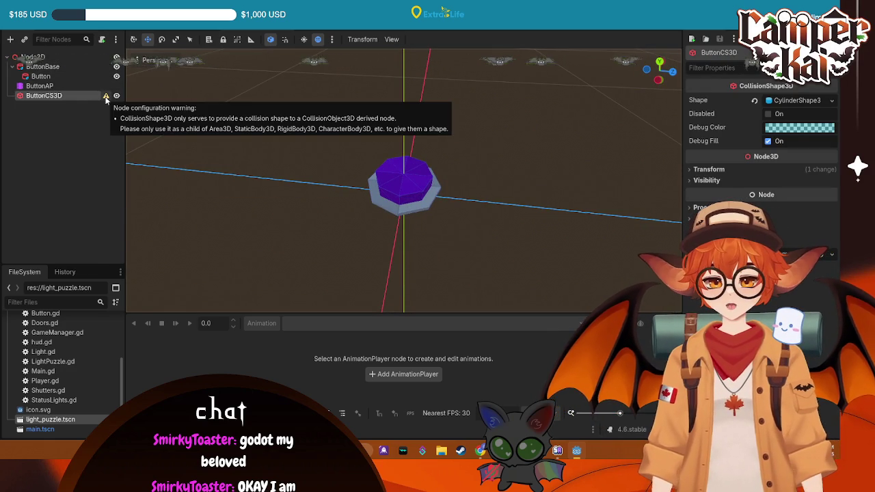
click(709, 169)
click(711, 194)
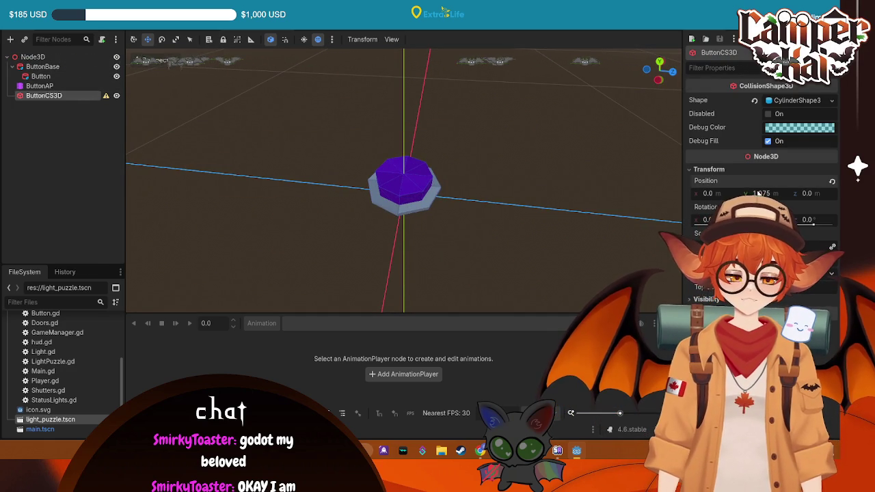
click(538, 212)
drag(539, 212, 362, 184)
click(41, 96)
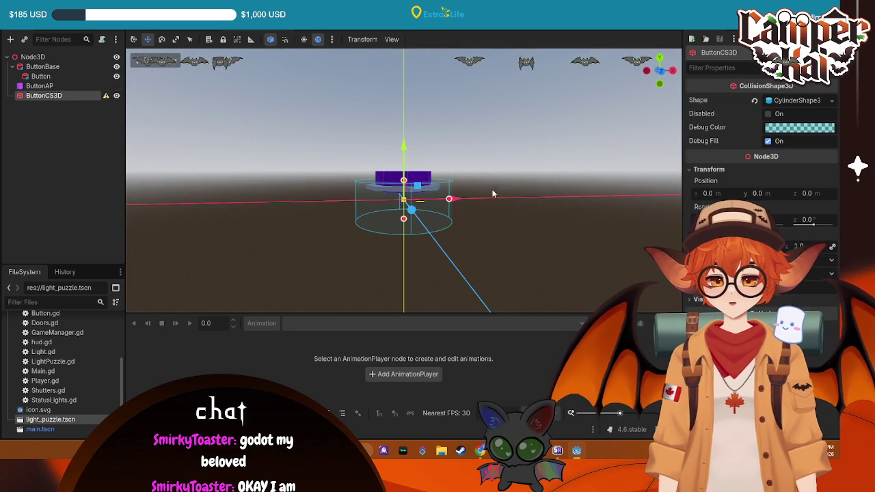
drag(410, 153, 411, 118)
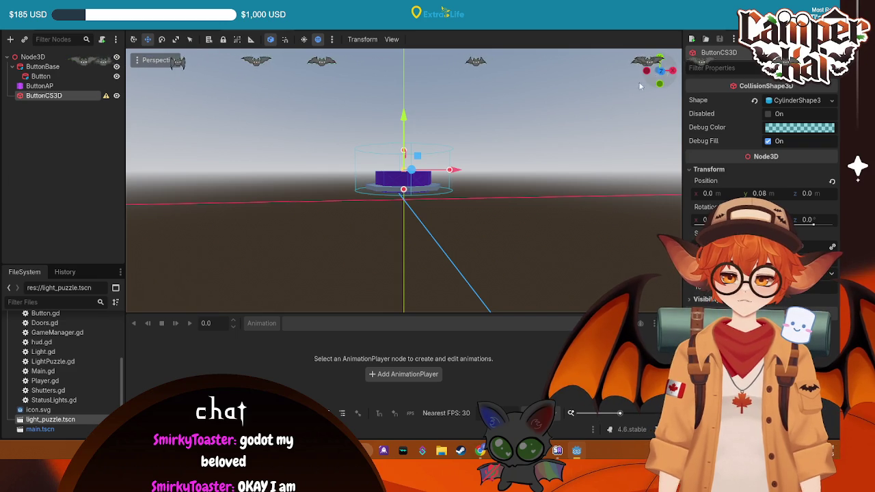
In front view, settle ButtonCS3D's Y position at about 0.044.
click(658, 75)
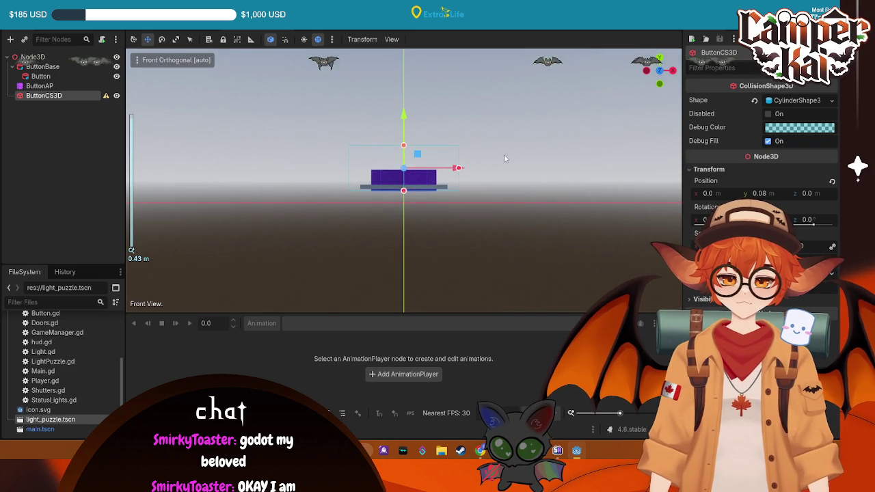
click(61, 67)
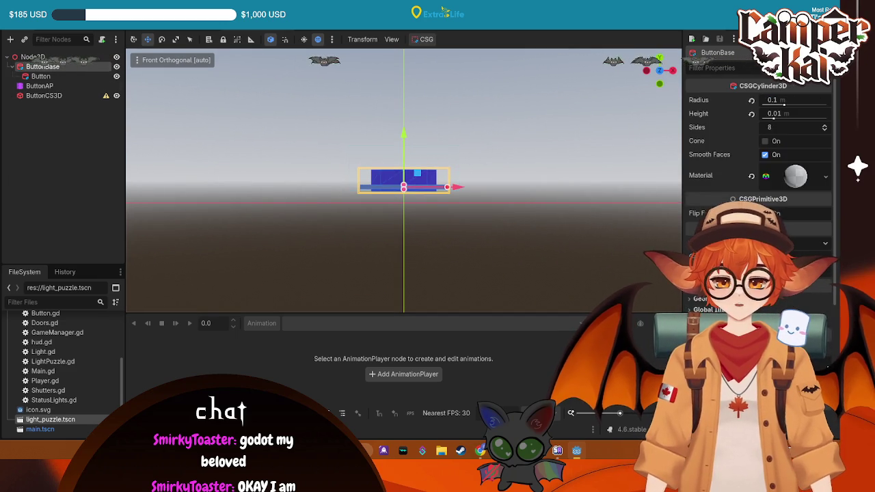
scroll(758, 137, down, 3)
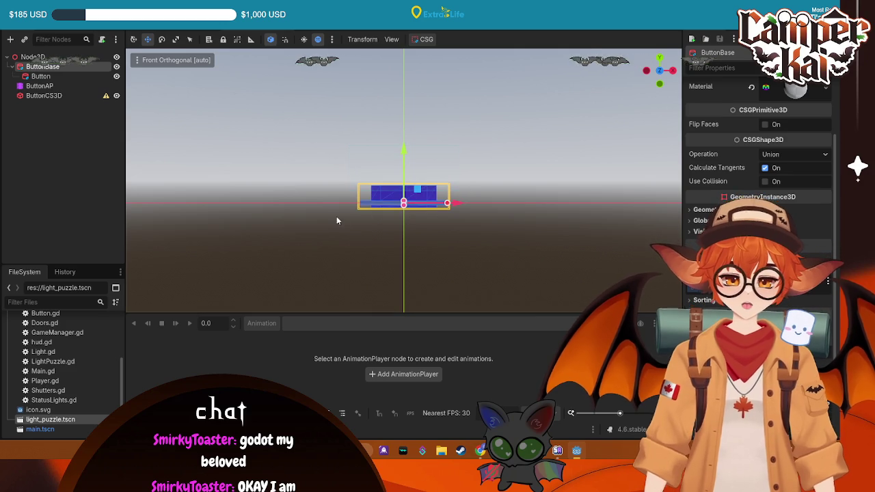
click(41, 96)
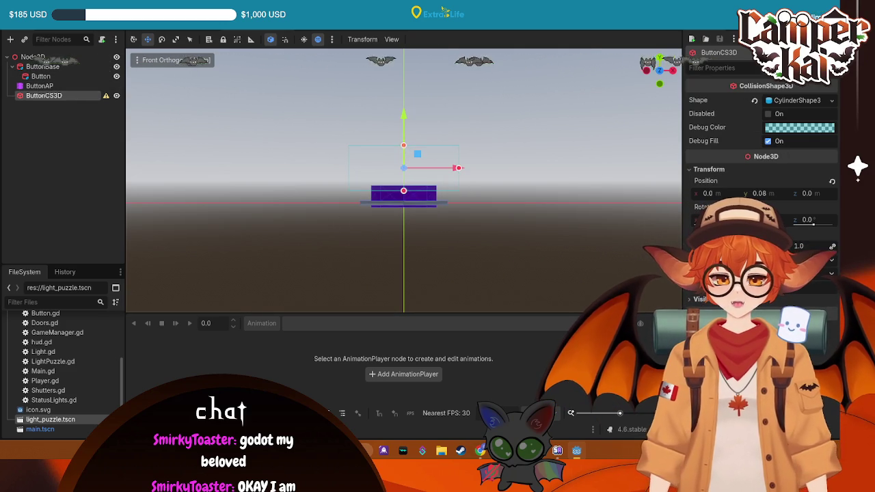
click(759, 195)
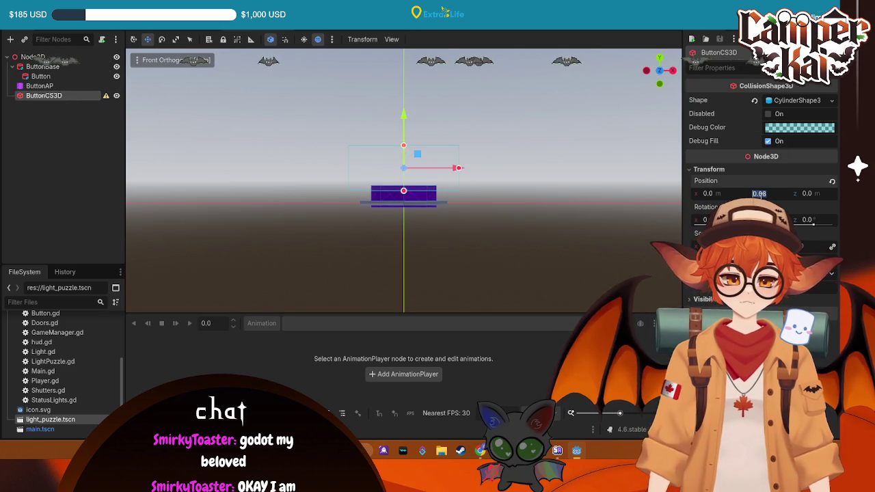
text(0)
key(Return)
drag(404, 137, 405, 127)
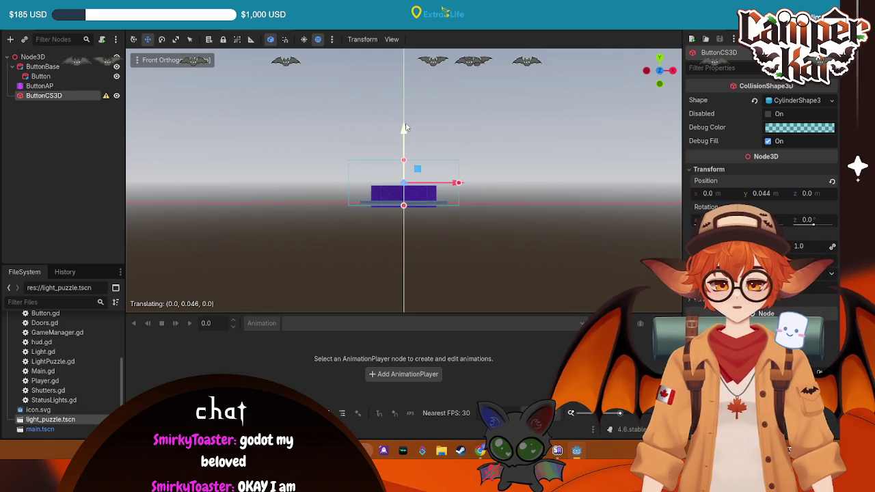
click(526, 115)
mouse_move(526, 116)
mouse_down()
mouse_move(283, 293)
mouse_move(331, 291)
mouse_move(341, 200)
mouse_up()
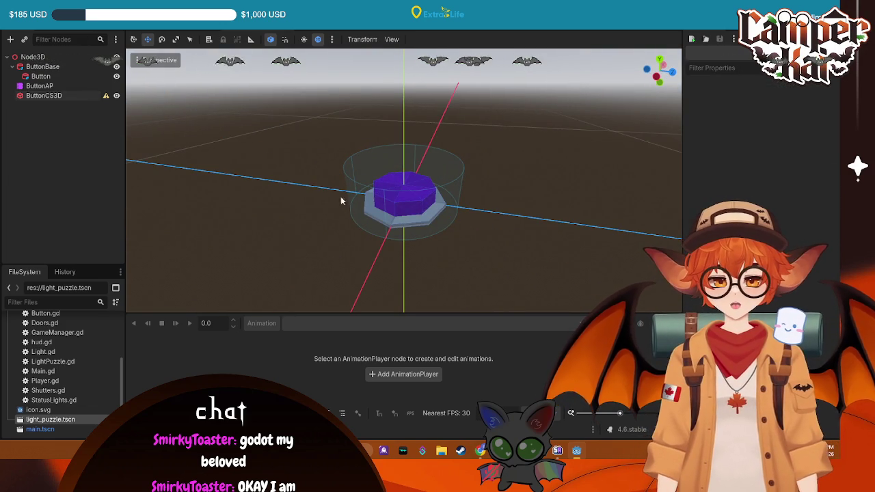
Expand ButtonBase's material settings in the Inspector.
click(48, 67)
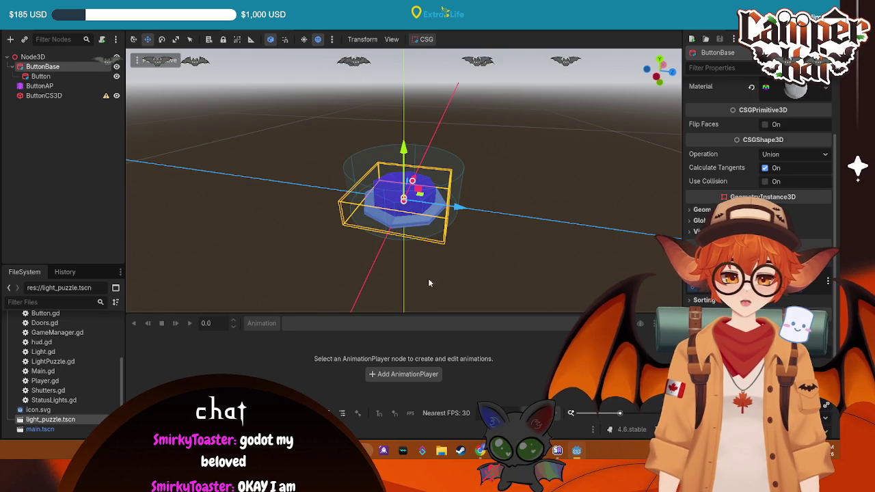
right_click(787, 92)
click(796, 95)
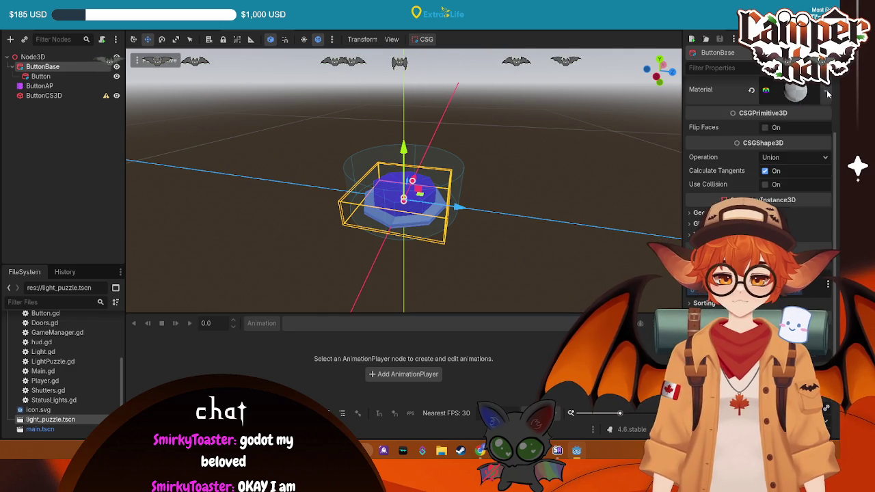
click(800, 96)
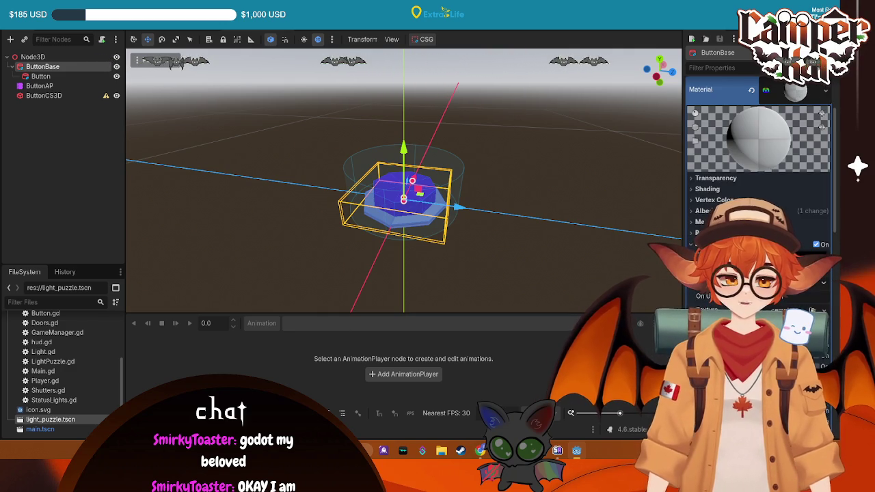
Expand res://Materials and clear the Button cylinder's purple material.
click(41, 76)
scroll(61, 405, up, 1)
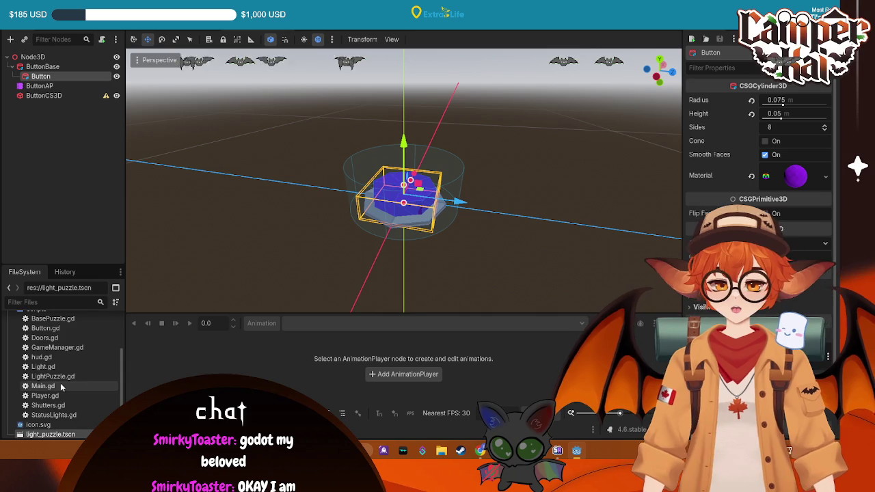
scroll(61, 383, up, 3)
click(10, 367)
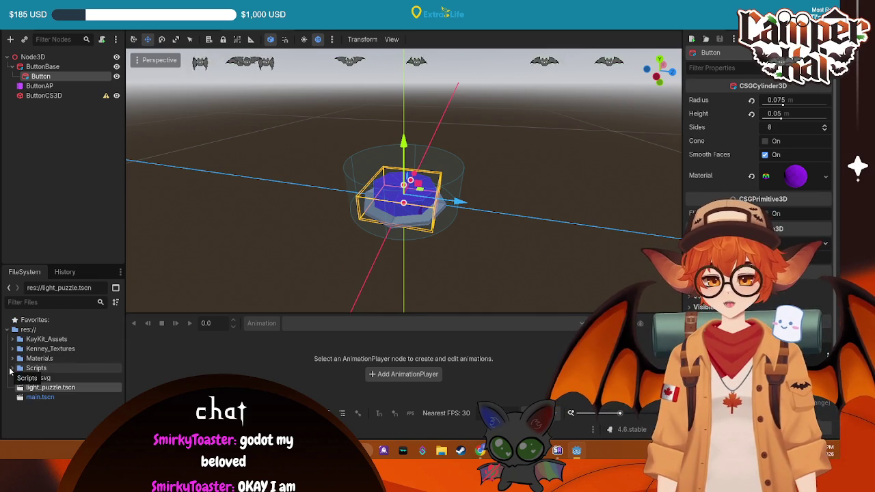
click(13, 359)
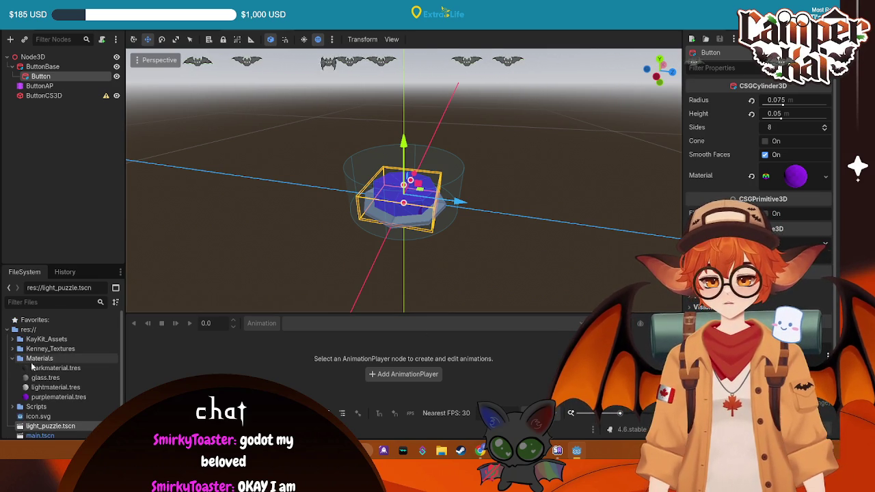
click(826, 177)
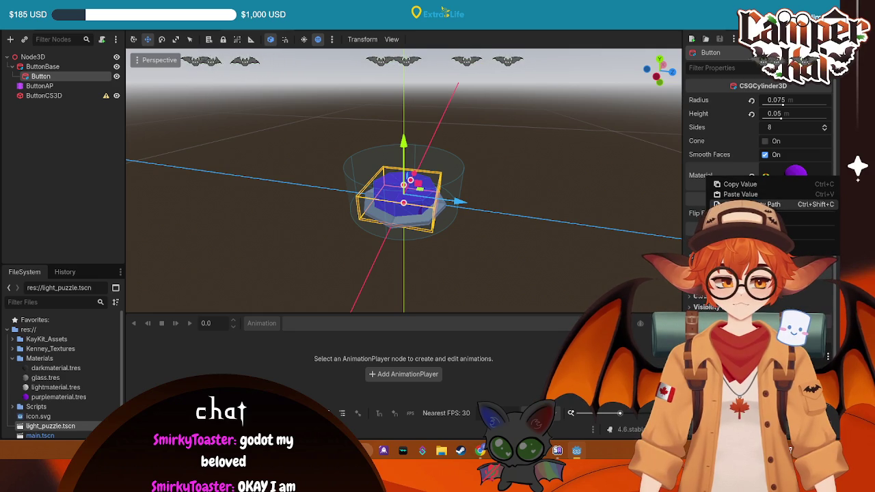
click(752, 176)
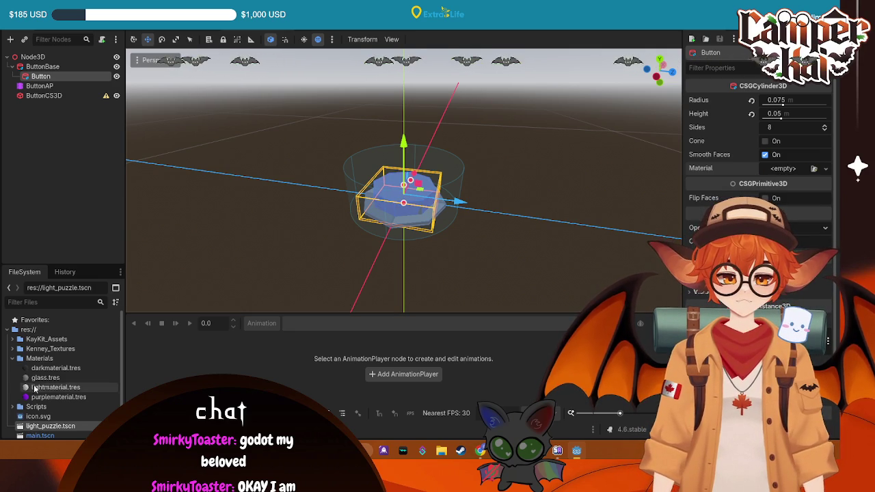
Apply the orange texture_10.png to the Button's empty Material slot and expand the new material.
click(13, 358)
click(13, 348)
click(17, 396)
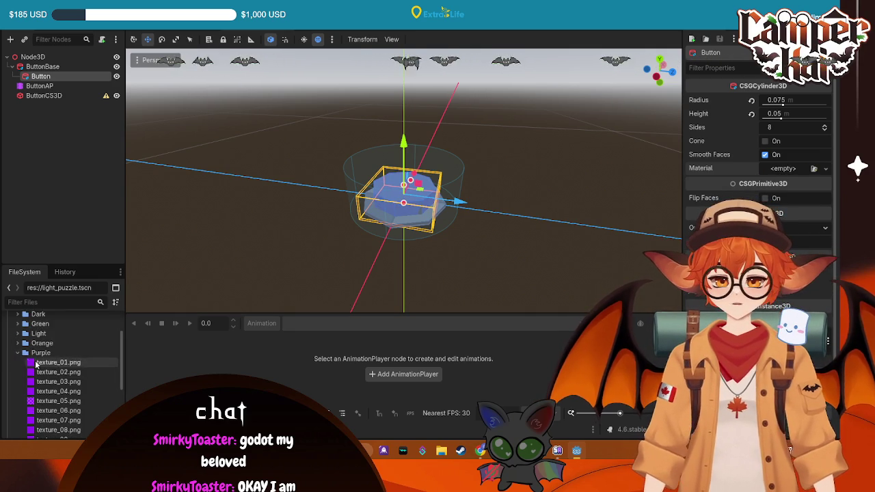
click(18, 354)
click(18, 361)
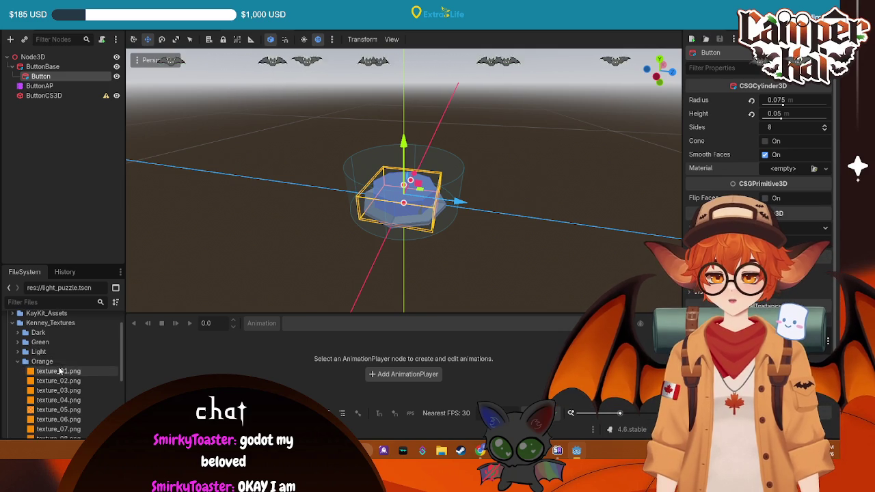
scroll(49, 380, down, 3)
mouse_move(49, 380)
mouse_down()
mouse_move(594, 307)
mouse_move(786, 175)
mouse_up()
drag(592, 178, 632, 231)
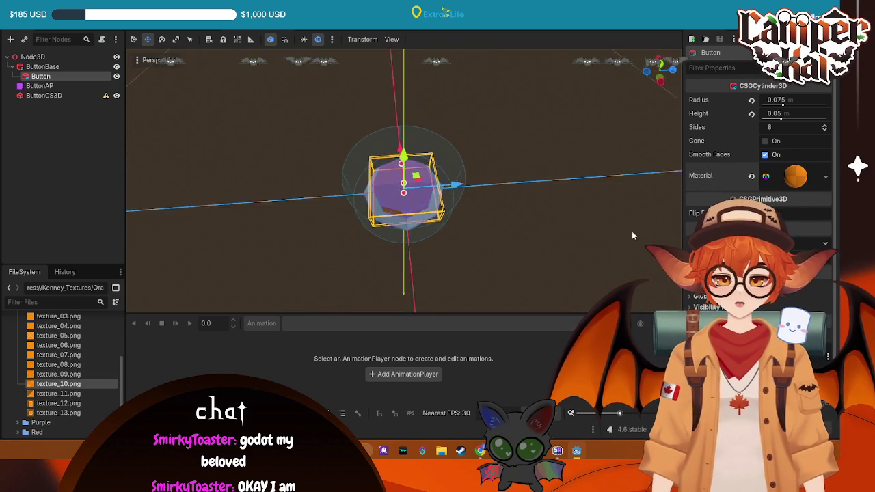
click(797, 175)
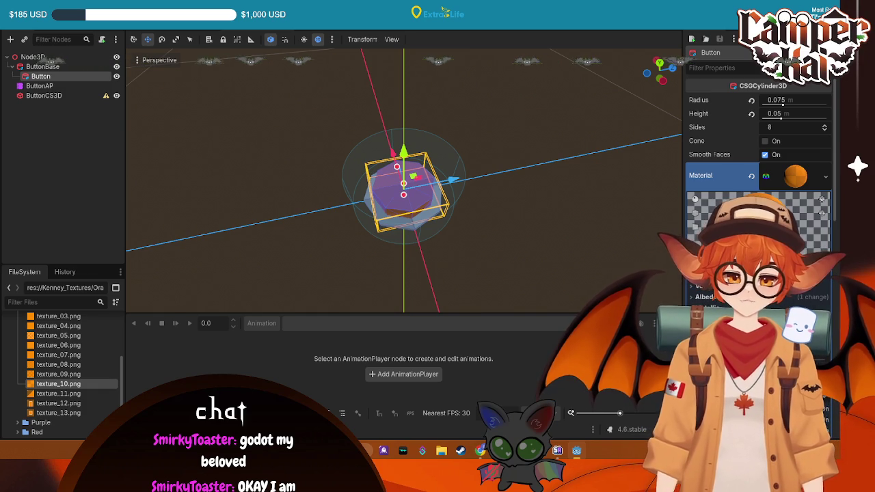
Try sampling a colour from the button mesh for the Button material.
click(772, 290)
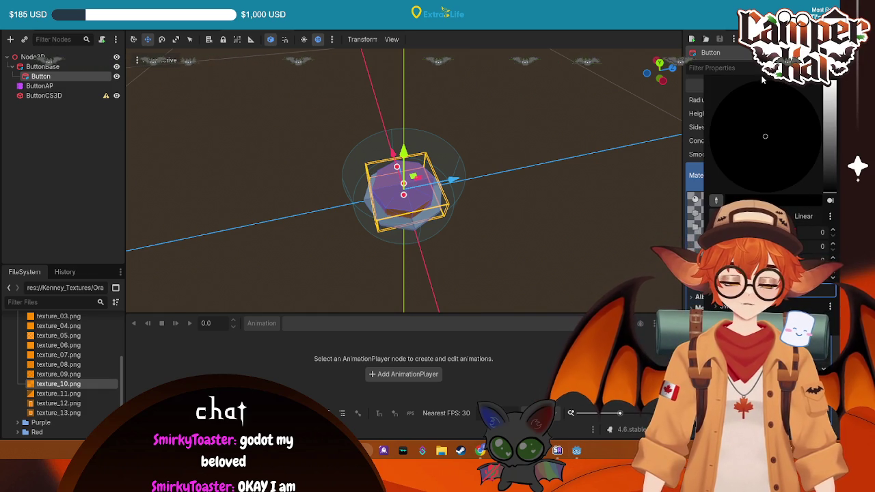
click(716, 201)
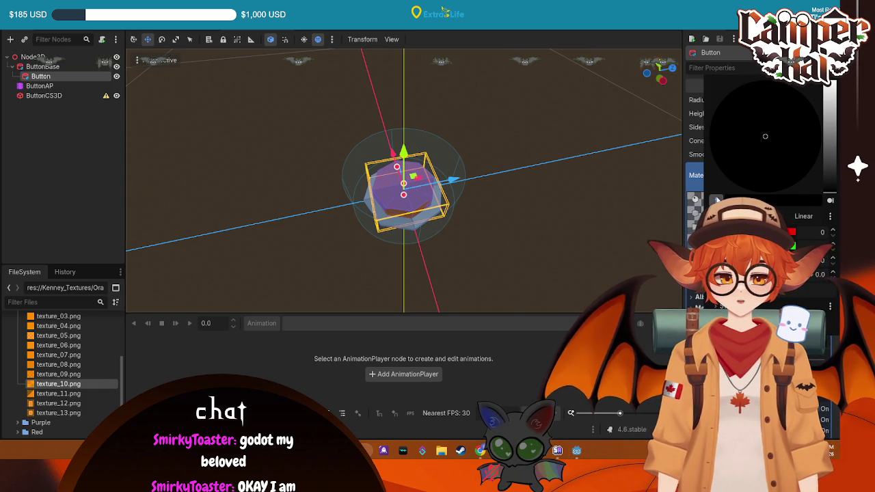
click(422, 176)
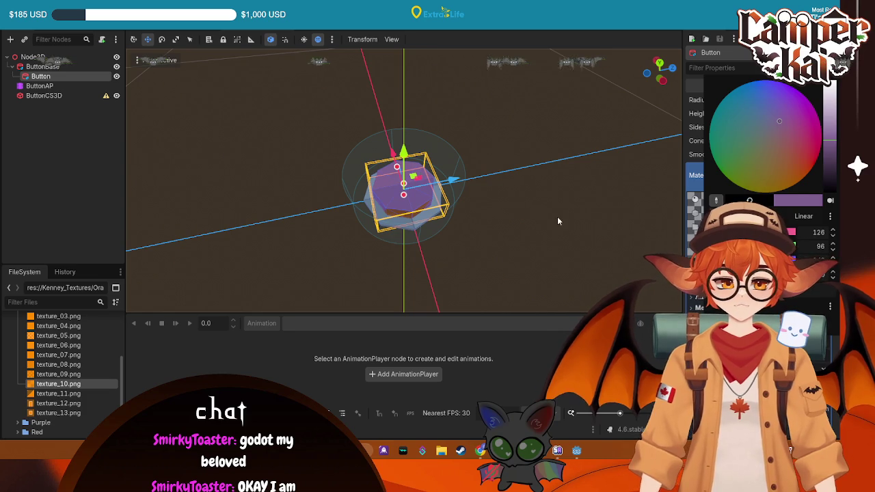
click(557, 221)
click(570, 153)
mouse_move(578, 184)
mouse_down()
mouse_move(478, 144)
mouse_move(434, 202)
mouse_move(383, 185)
mouse_up()
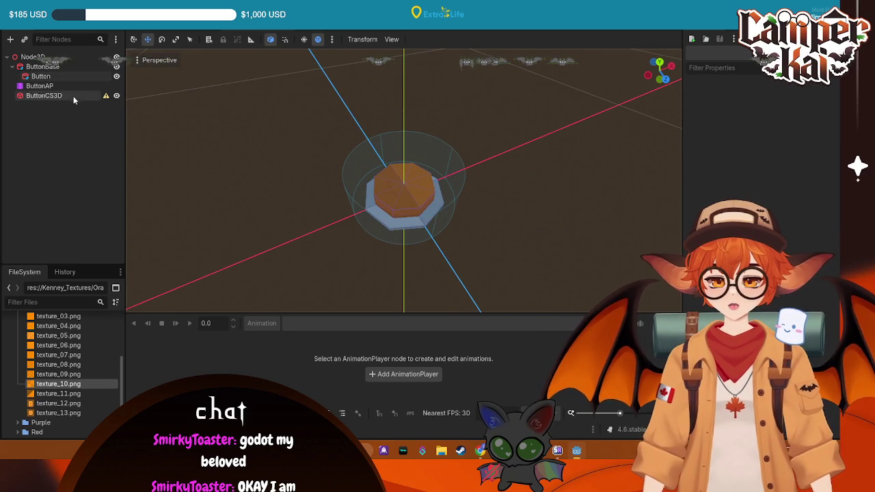
Give the Button material a bright orange colour (255/145) and reach the Emission section.
click(66, 76)
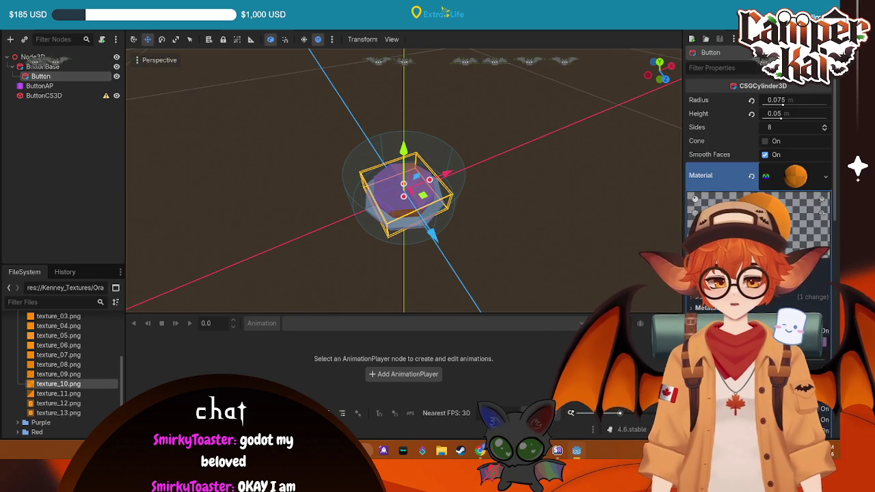
click(765, 289)
drag(829, 183, 829, 103)
click(489, 212)
mouse_move(498, 199)
mouse_down()
mouse_move(503, 251)
mouse_move(533, 202)
mouse_move(537, 212)
mouse_up()
scroll(759, 178, down, 5)
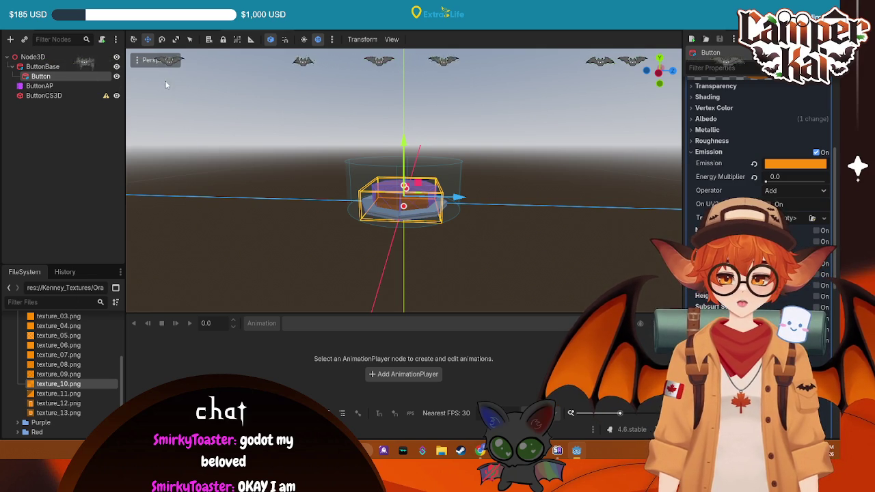
double_click(38, 57)
Rename the root Node3D to 'Button' and save the scene as button.tscn.
text(Button)
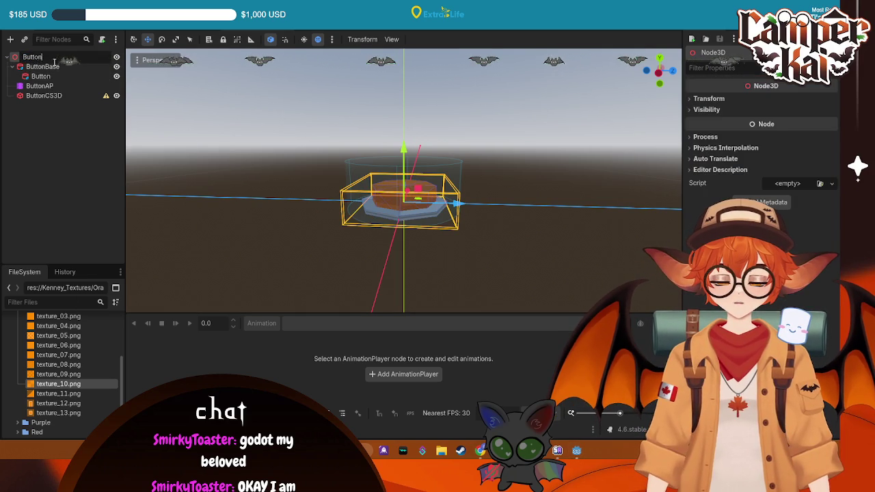
key(Return)
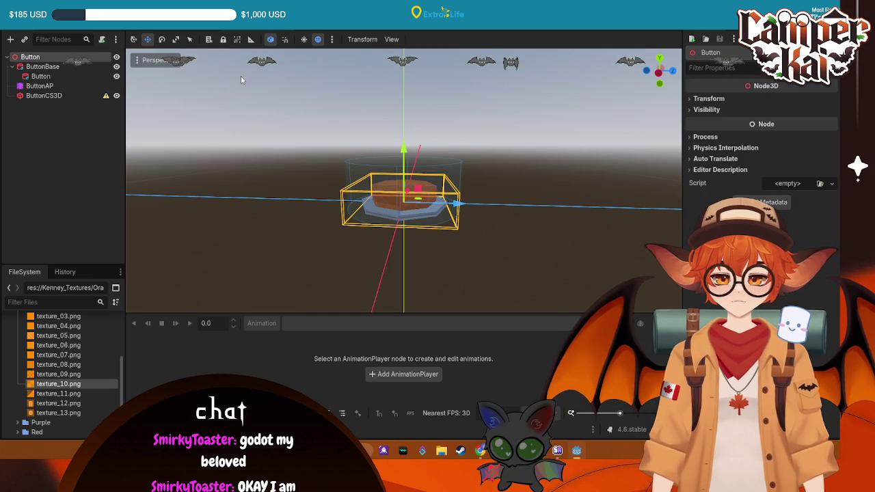
click(44, 95)
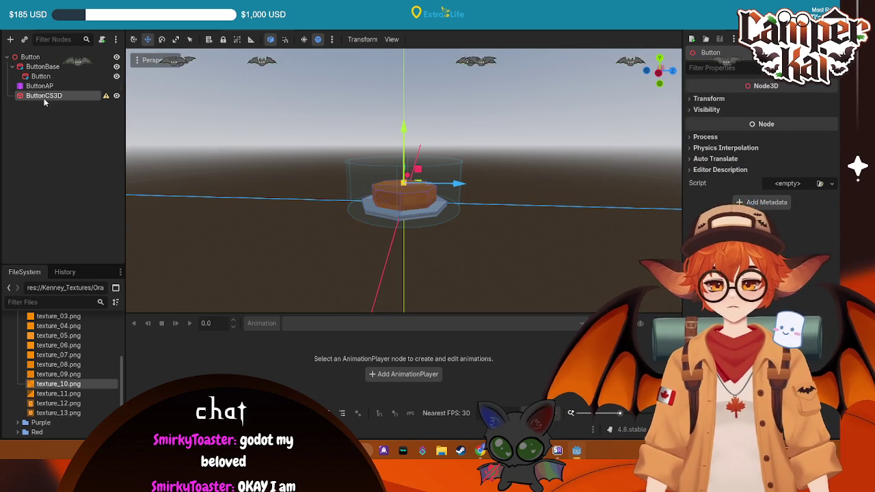
drag(589, 186, 498, 213)
key(ctrl+s)
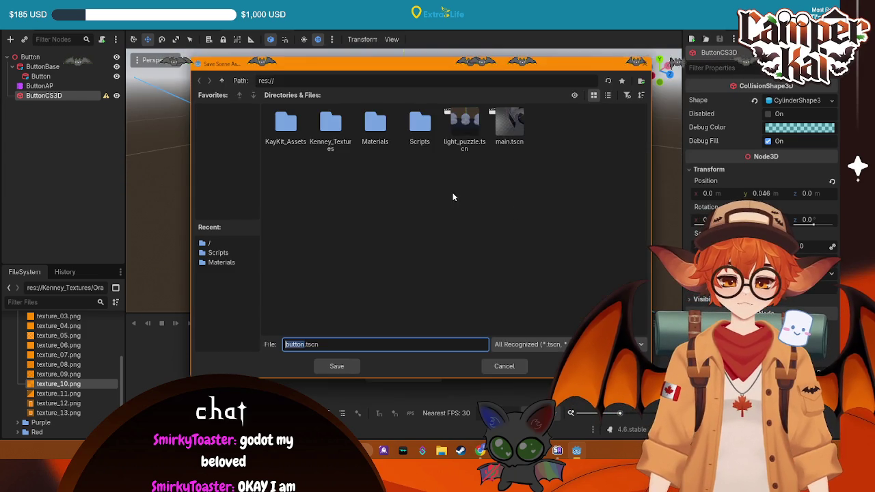
key(Return)
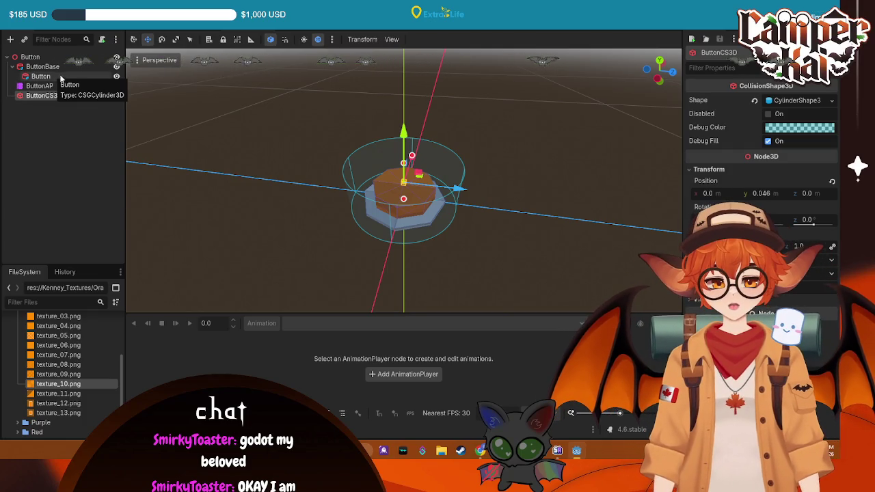
click(403, 188)
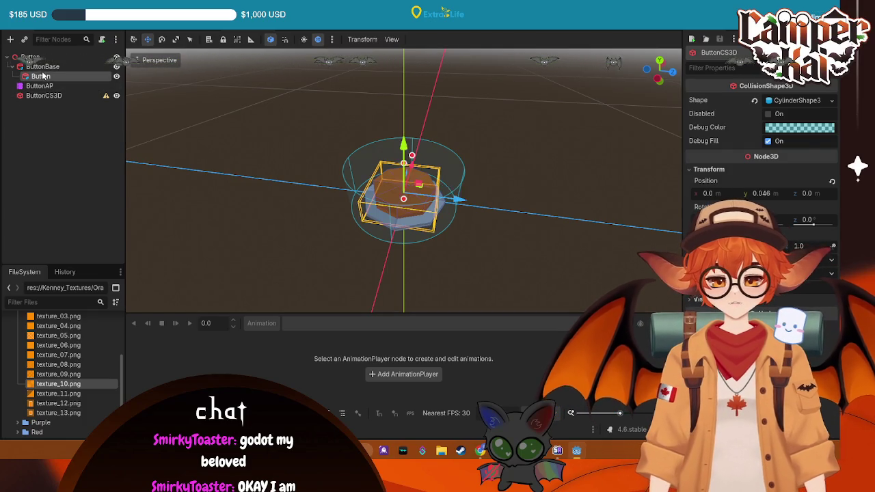
mouse_move(489, 160)
mouse_down()
mouse_move(399, 111)
mouse_move(540, 169)
mouse_move(529, 189)
mouse_up()
click(45, 96)
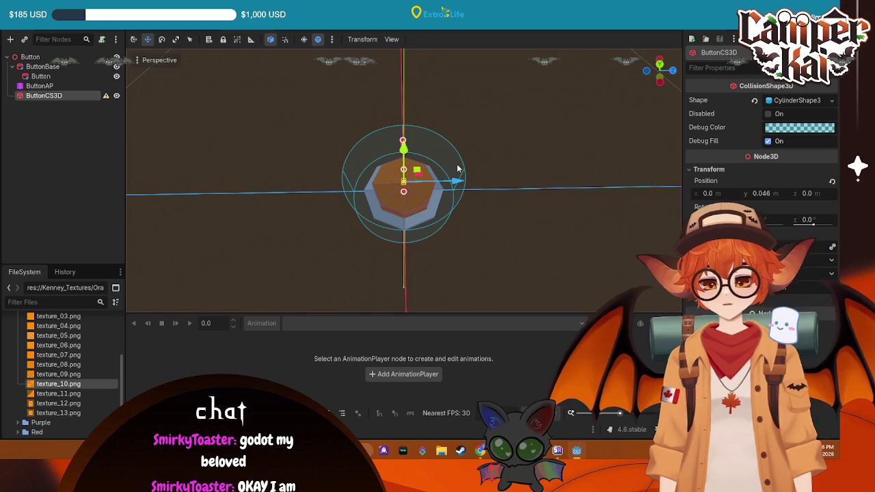
click(68, 77)
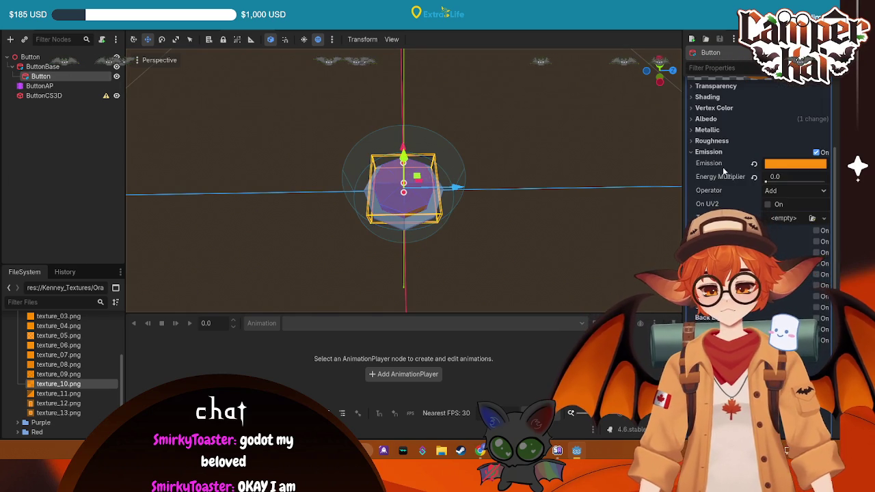
scroll(718, 150, up, 5)
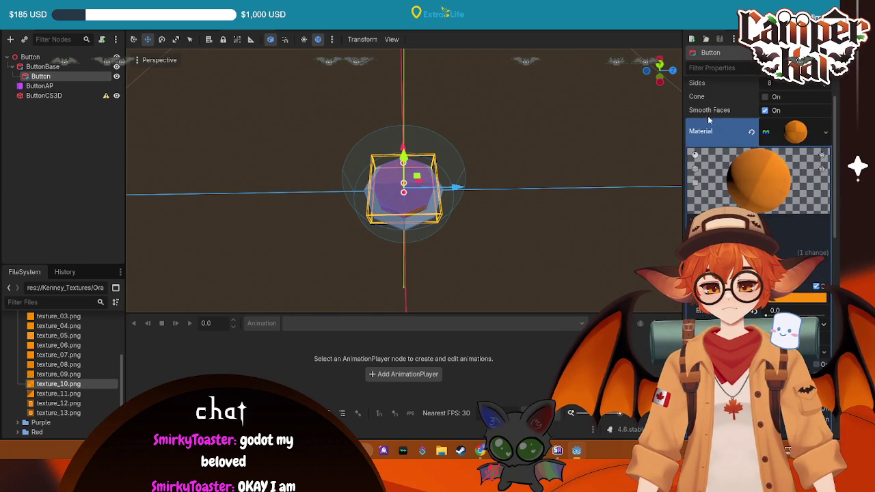
click(825, 132)
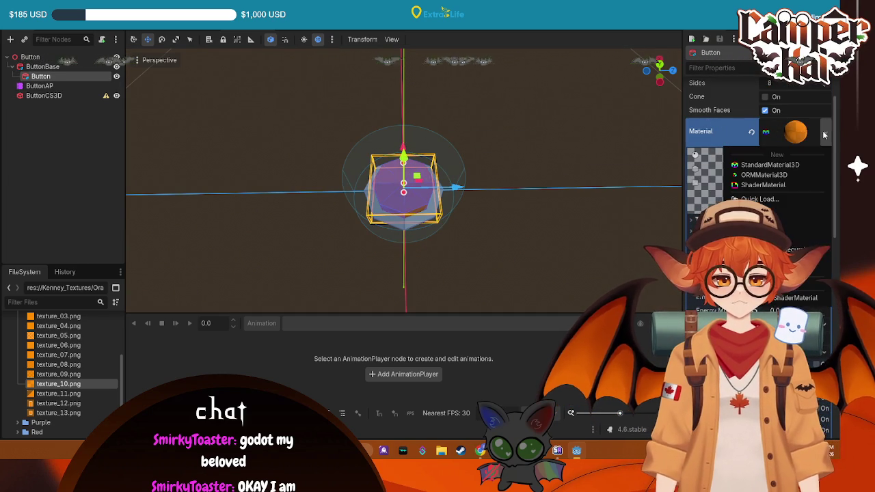
click(727, 128)
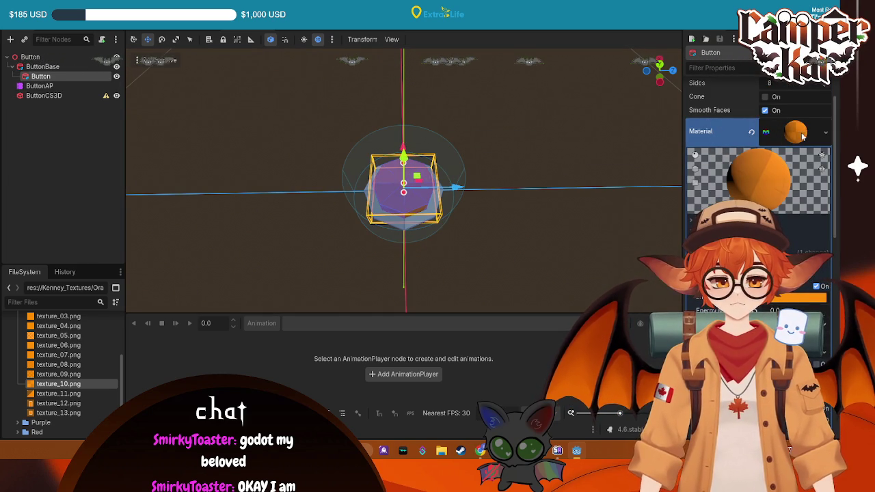
click(825, 131)
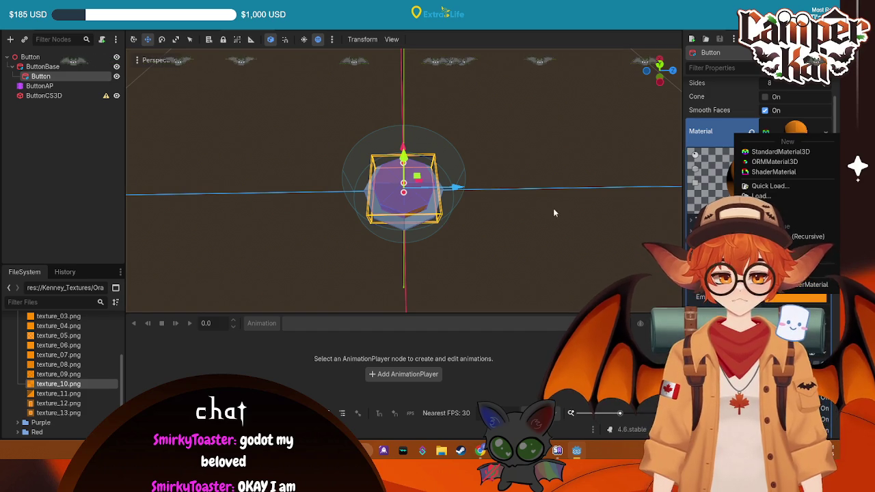
click(826, 137)
click(825, 137)
click(826, 137)
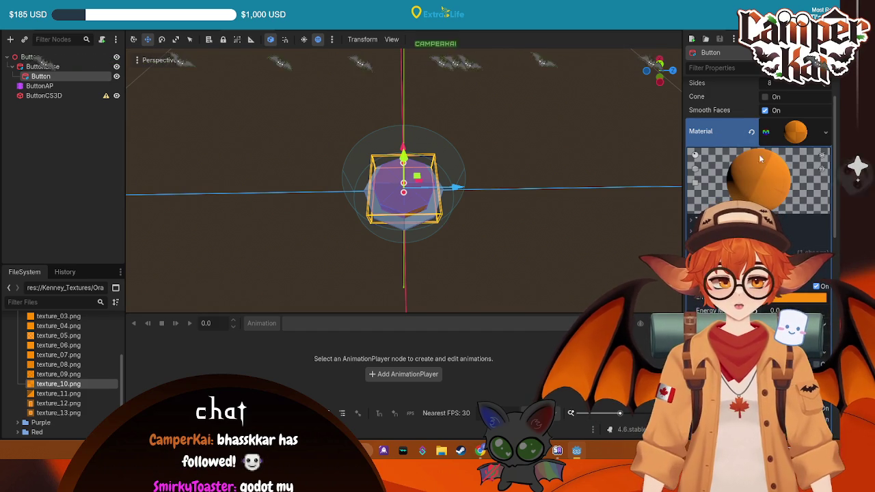
scroll(759, 171, down, 5)
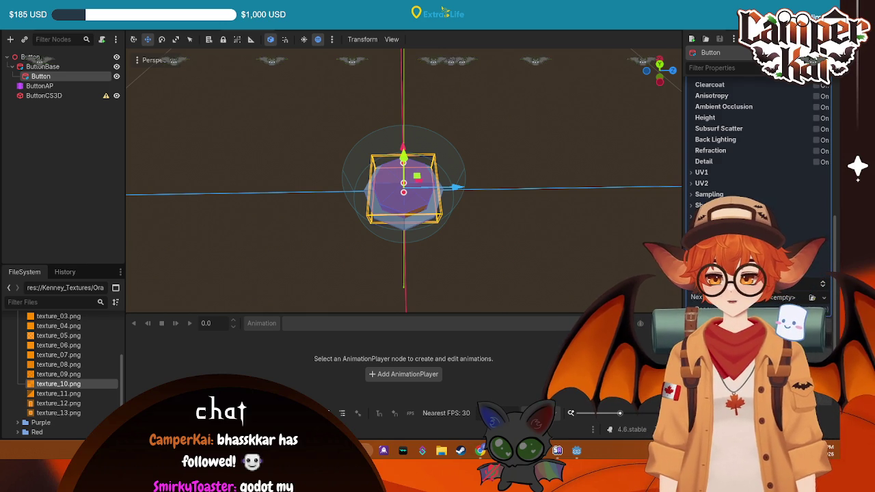
click(464, 215)
mouse_move(544, 247)
mouse_down()
mouse_move(407, 127)
mouse_move(404, 156)
mouse_up()
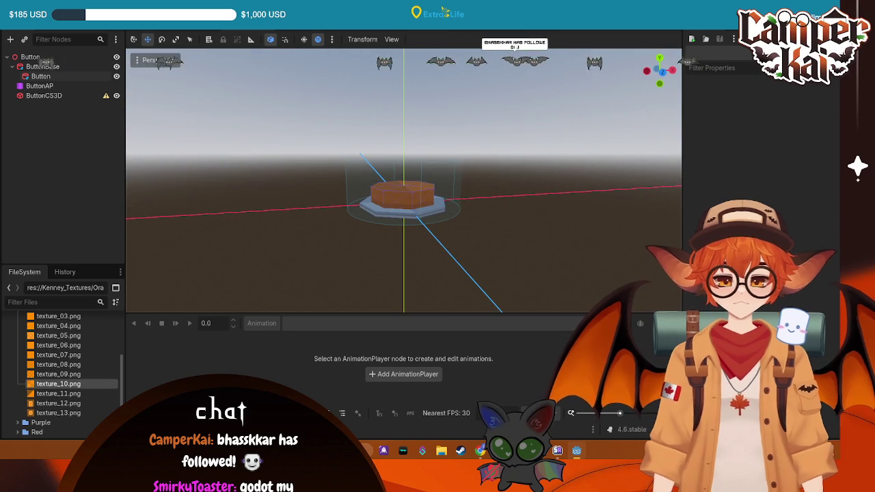
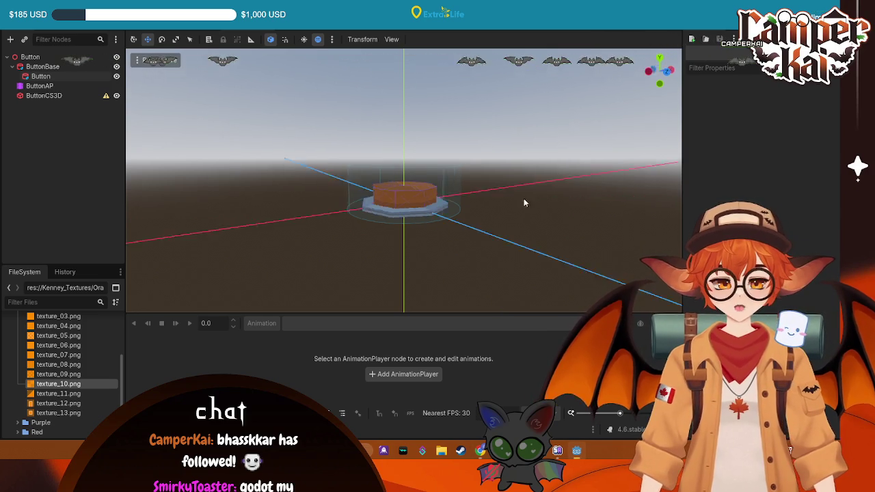
Inspect the button from several angles and preview its Pressed animation on ButtonAP.
key(KP_7)
mouse_move(309, 276)
mouse_down()
mouse_move(326, 287)
mouse_move(448, 251)
mouse_move(371, 269)
mouse_up()
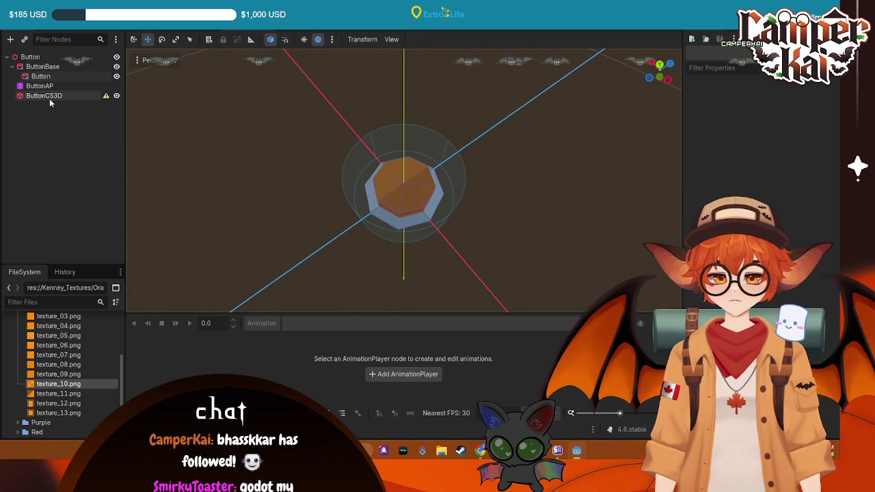
click(82, 76)
scroll(759, 171, down, 10)
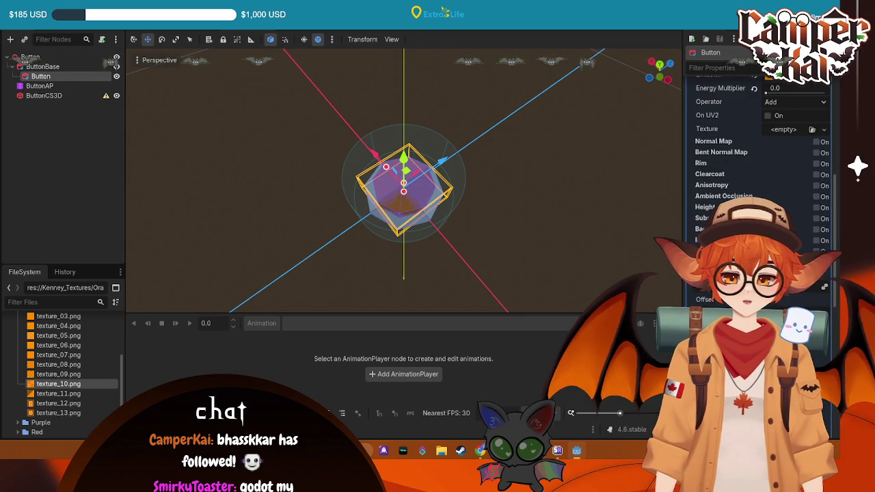
mouse_move(618, 263)
mouse_down()
mouse_move(588, 229)
mouse_move(481, 165)
mouse_move(532, 189)
mouse_move(431, 203)
mouse_move(391, 155)
mouse_move(467, 171)
mouse_up()
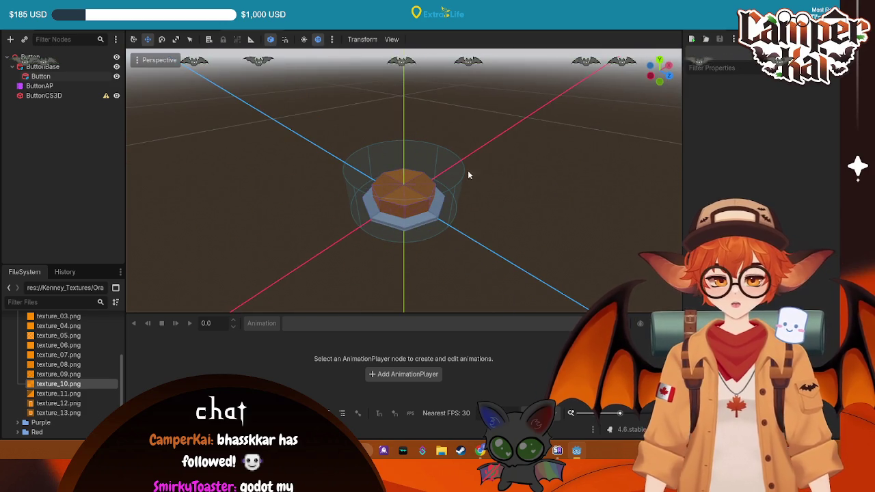
click(47, 86)
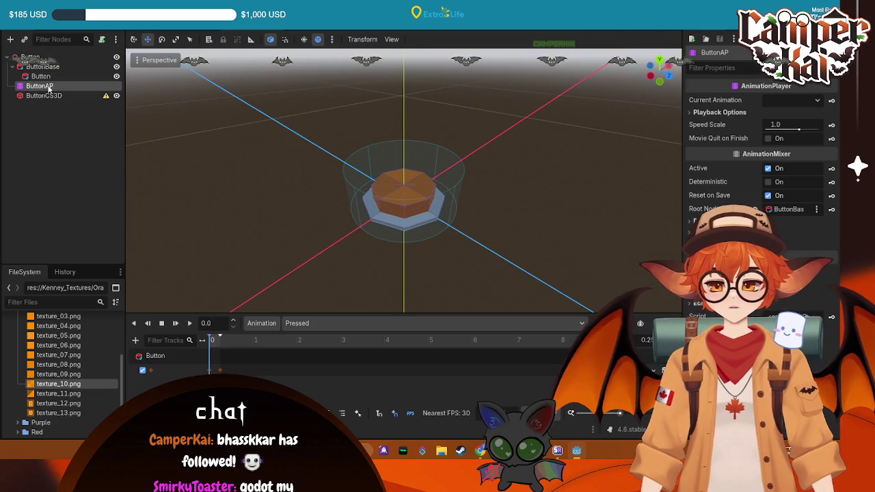
click(190, 323)
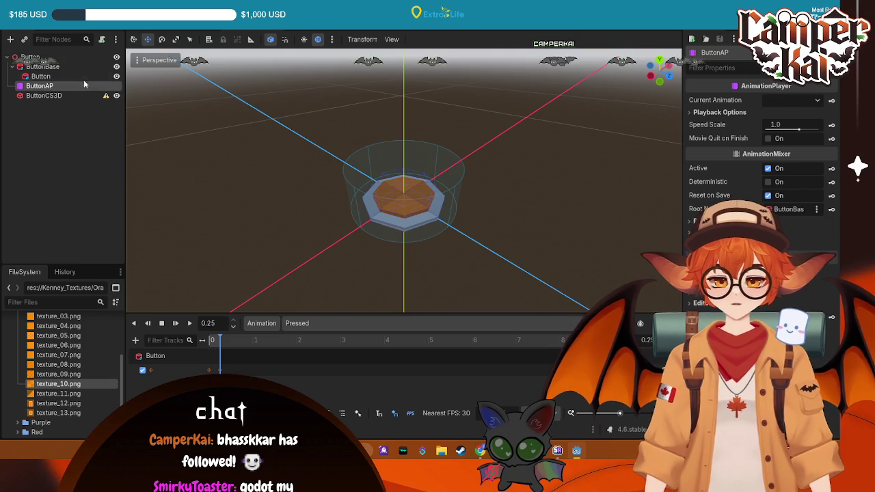
Start attaching a script to the root Button node and browse for a save location.
click(63, 75)
click(30, 57)
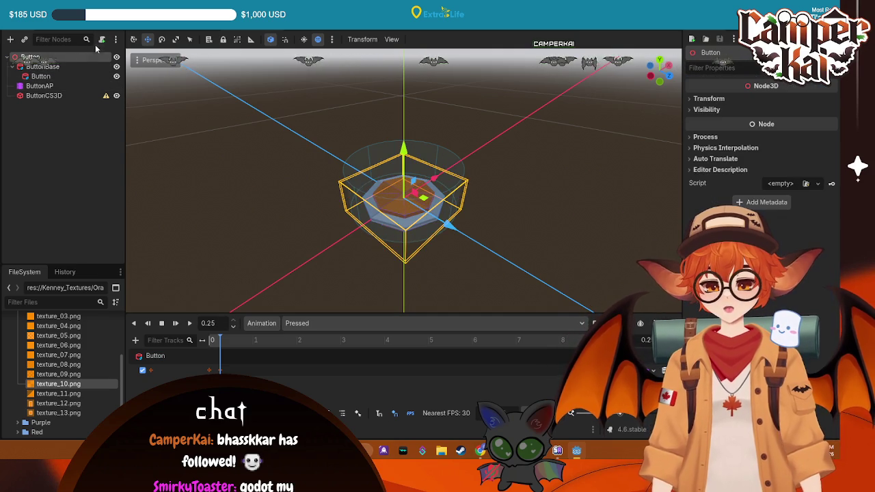
click(102, 39)
click(516, 212)
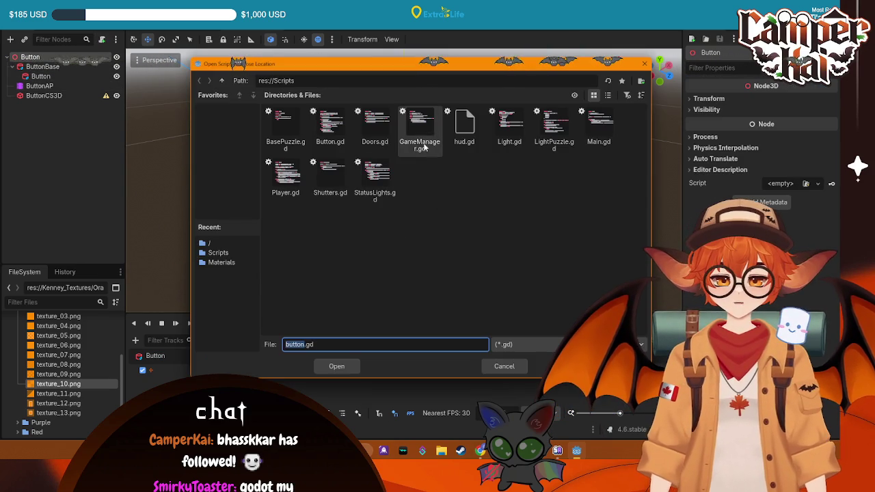
Cancel the script attachment, read through Button.gd, then return to the 3D view.
click(505, 365)
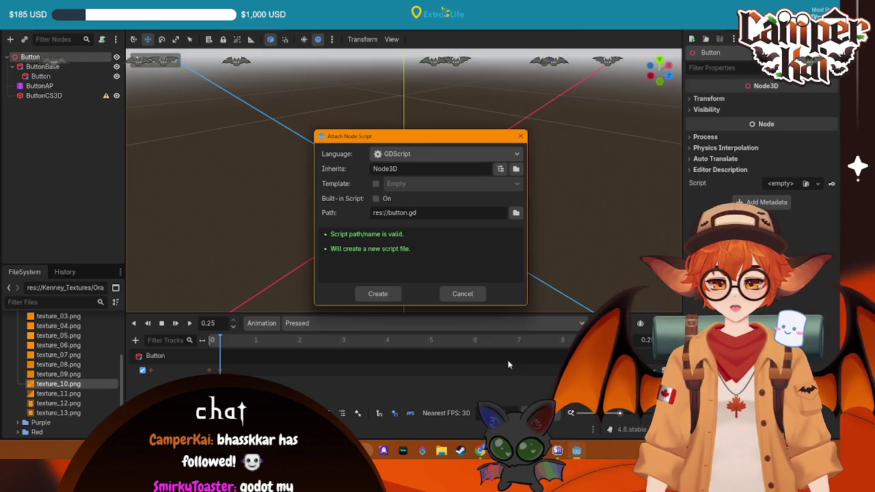
click(462, 294)
click(362, 26)
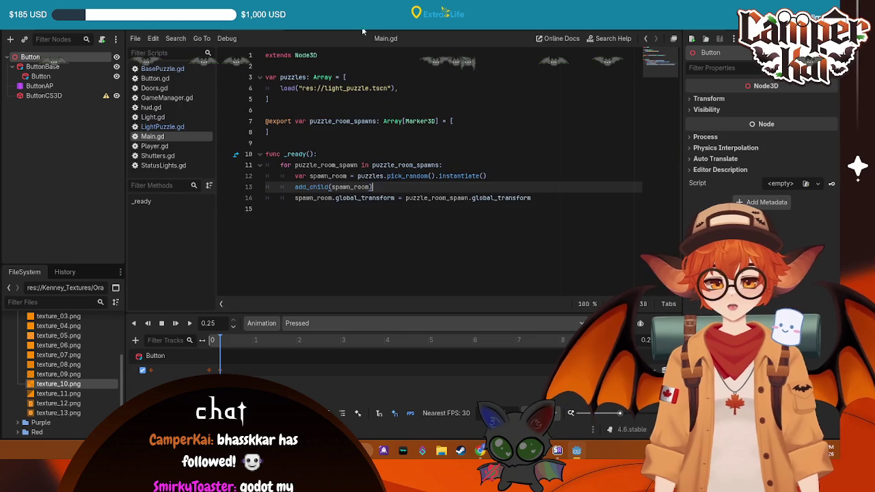
click(155, 78)
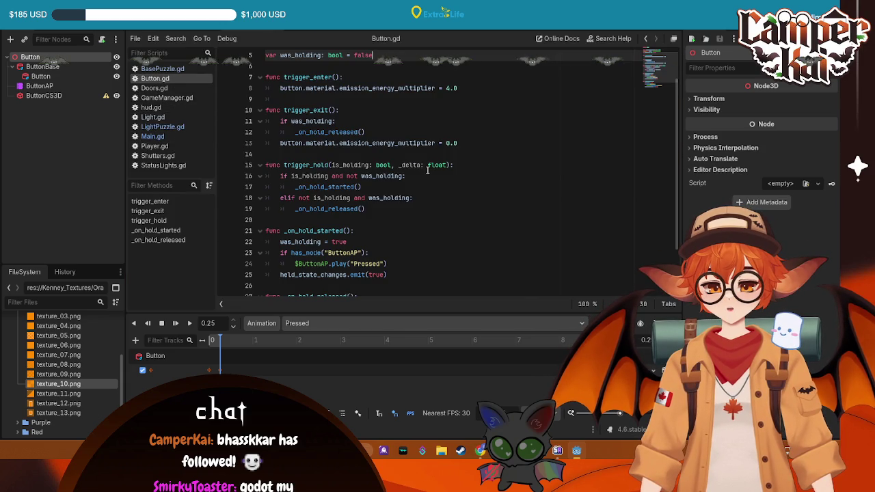
scroll(427, 170, down, 2)
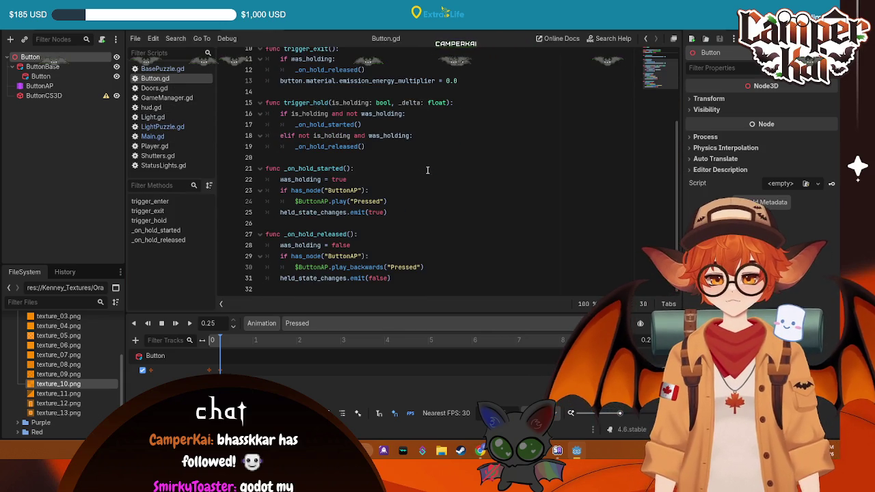
scroll(429, 171, up, 3)
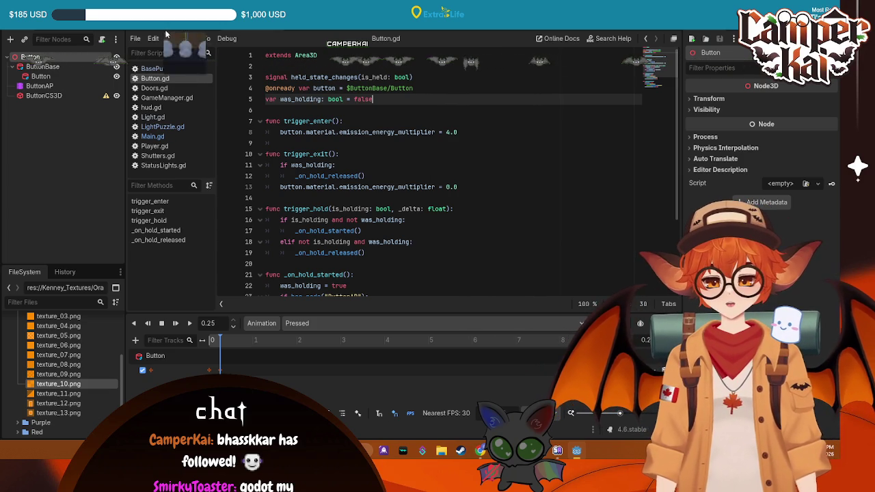
key(ctrl+F2)
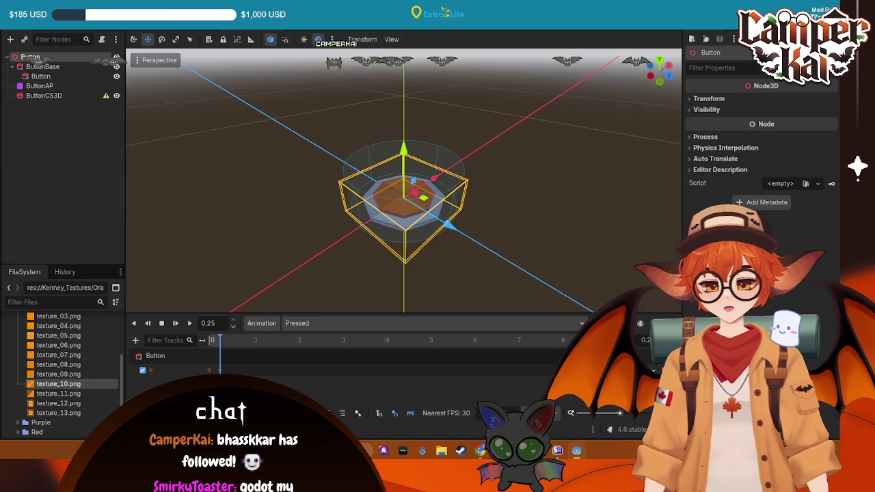
Delete the ButtonCS3D collision shape, then undo to restore it.
click(212, 202)
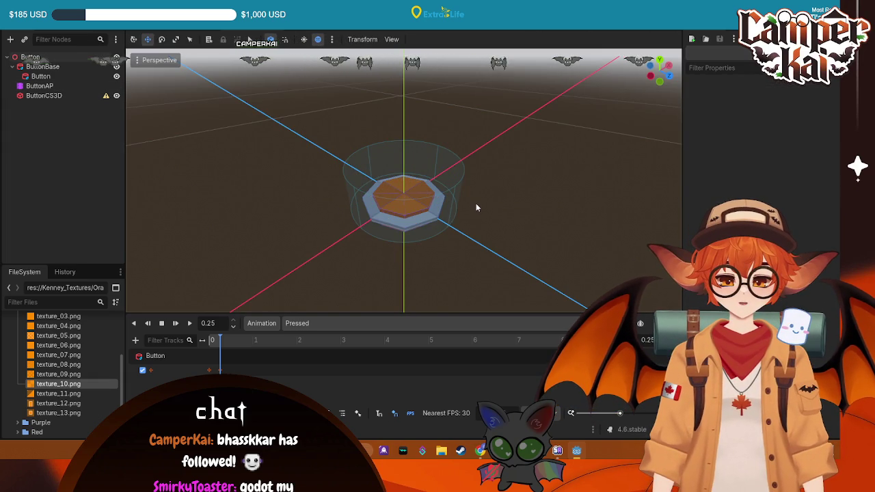
click(48, 76)
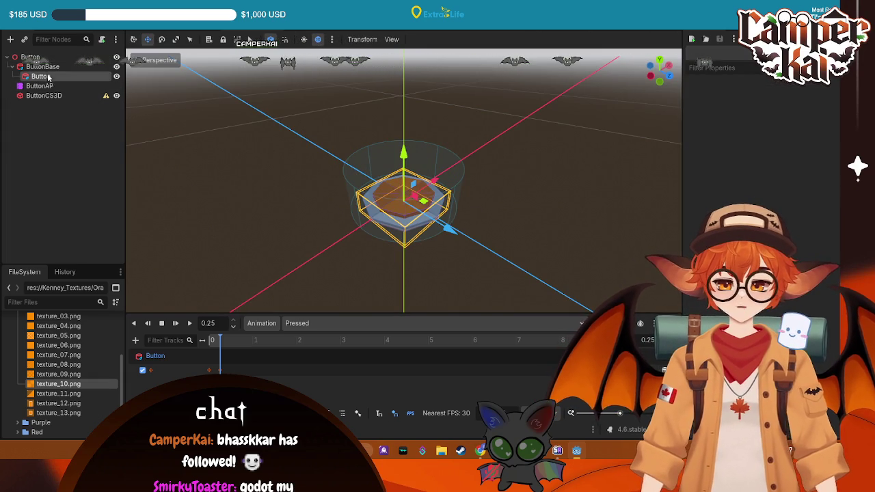
click(54, 65)
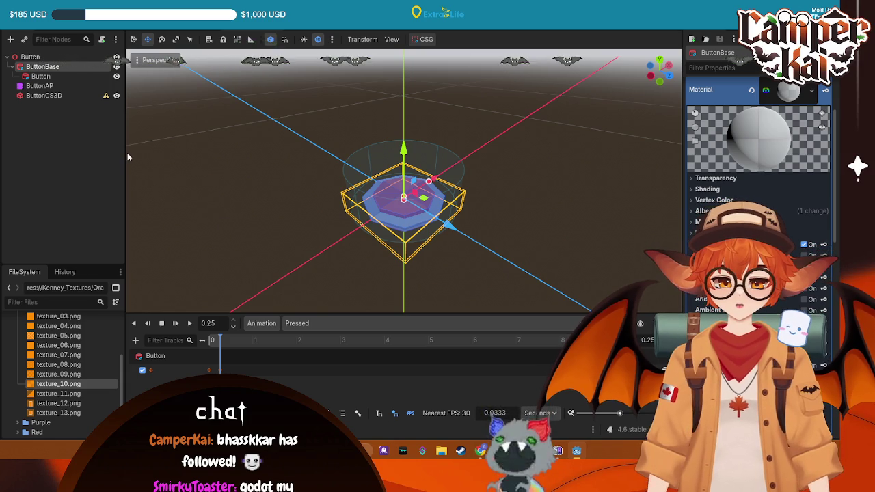
click(62, 96)
key(Delete)
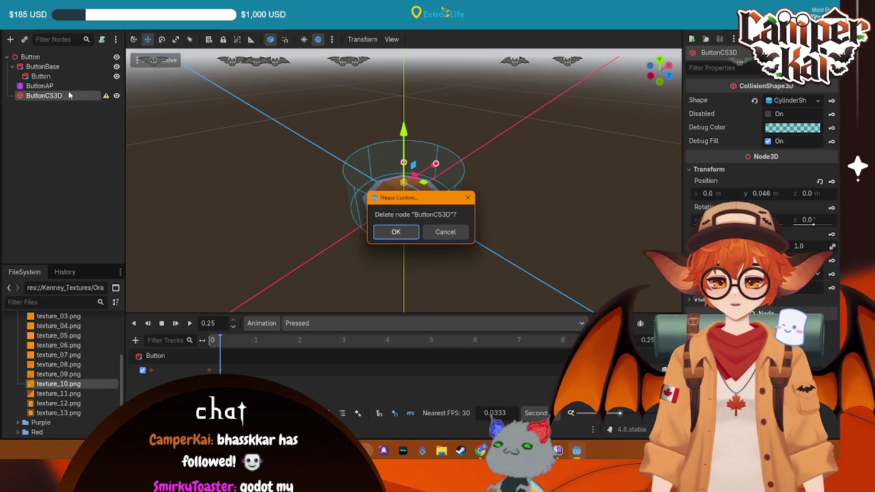
click(396, 232)
key(ctrl+z)
Switch the ButtonAP preview to the RESET animation so the button rests raised.
mouse_move(518, 251)
mouse_down()
mouse_move(595, 248)
mouse_move(598, 263)
mouse_move(428, 162)
mouse_move(88, 171)
mouse_up()
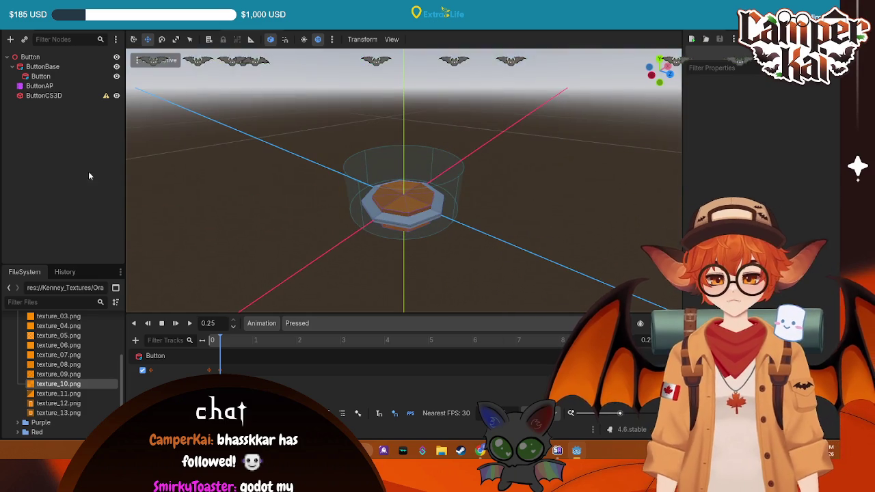
click(40, 85)
click(301, 323)
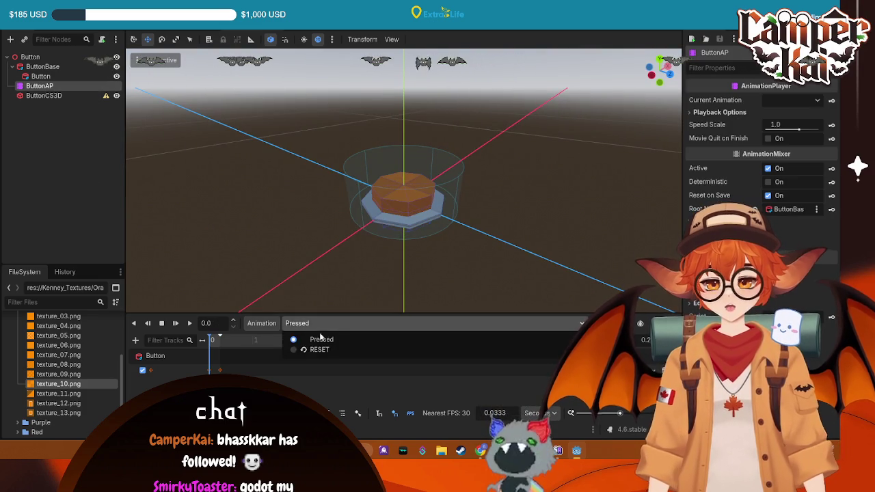
click(308, 350)
click(476, 222)
drag(476, 222, 272, 272)
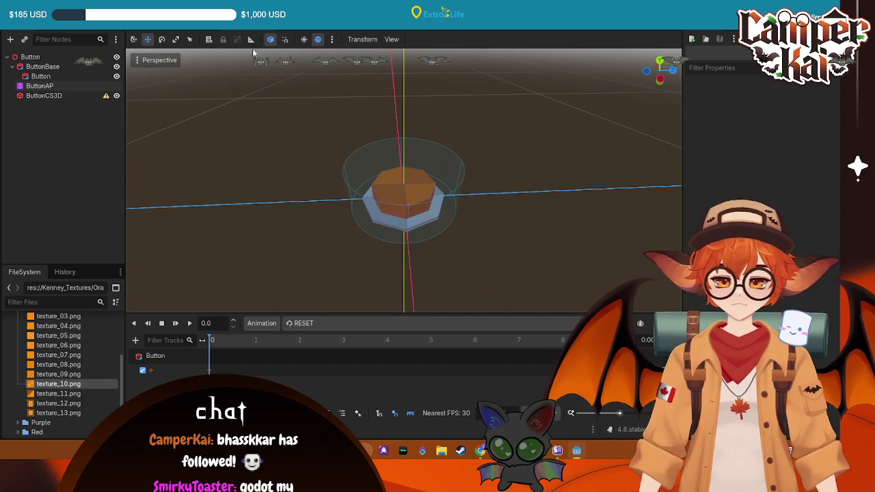
click(69, 58)
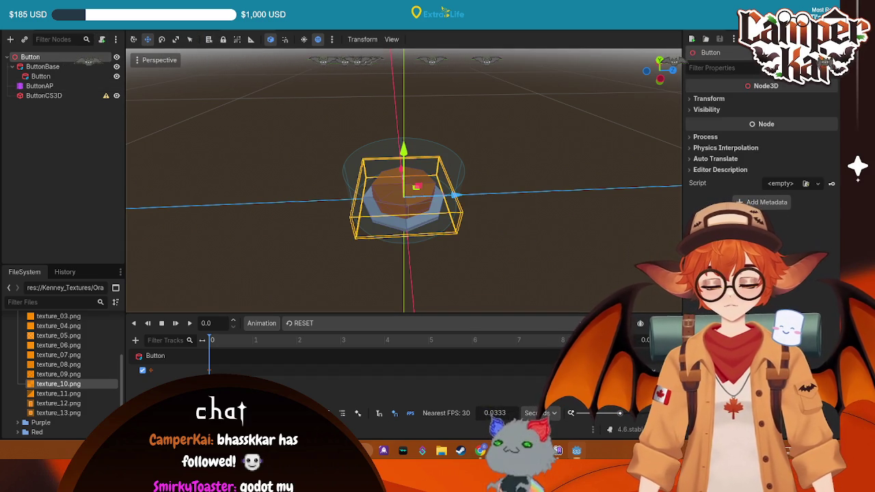
Attach a new script saved as res://Scripts/PuzzleButton.gd to the root Button node.
click(103, 42)
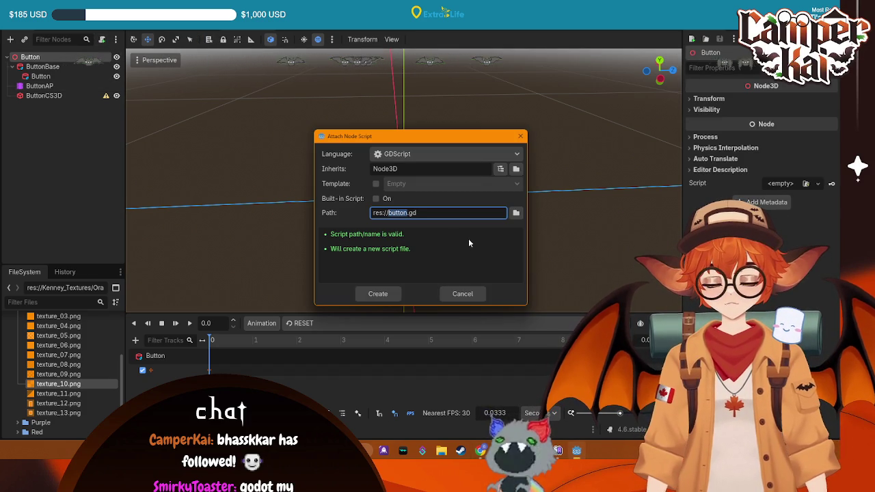
click(514, 212)
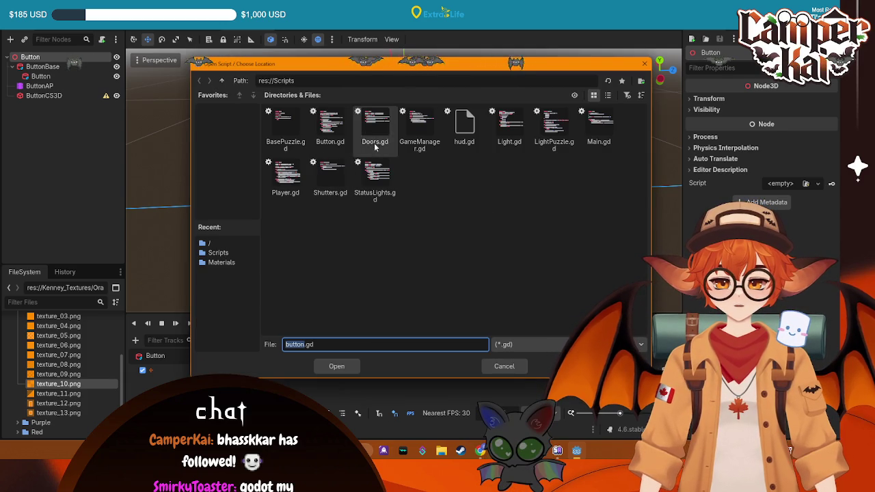
text(Button)
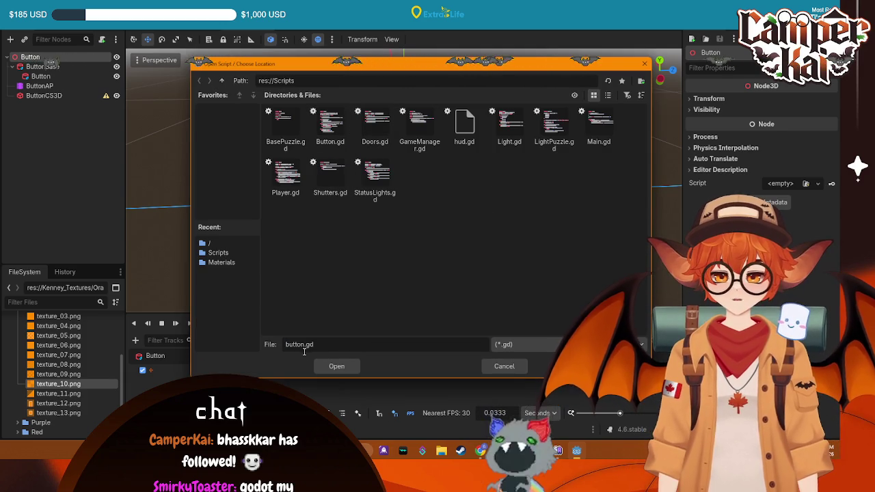
click(287, 344)
text(Puzzle)
key(Delete)
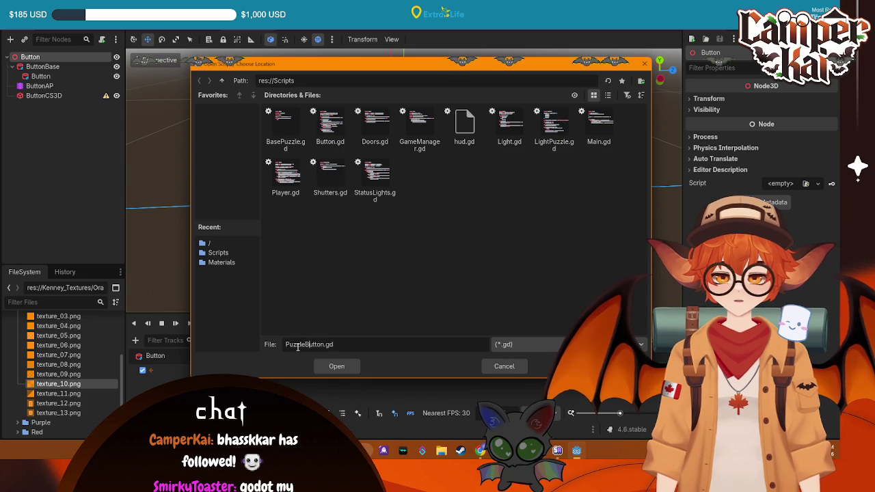
click(351, 367)
click(378, 293)
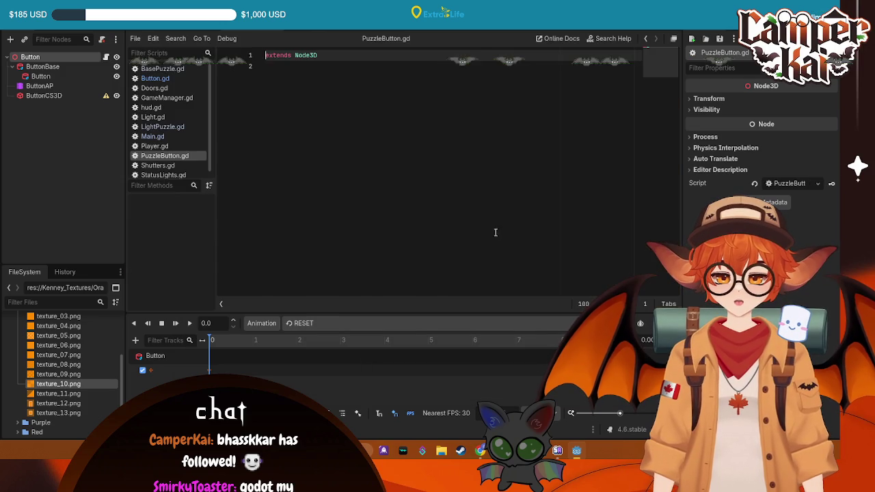
click(312, 97)
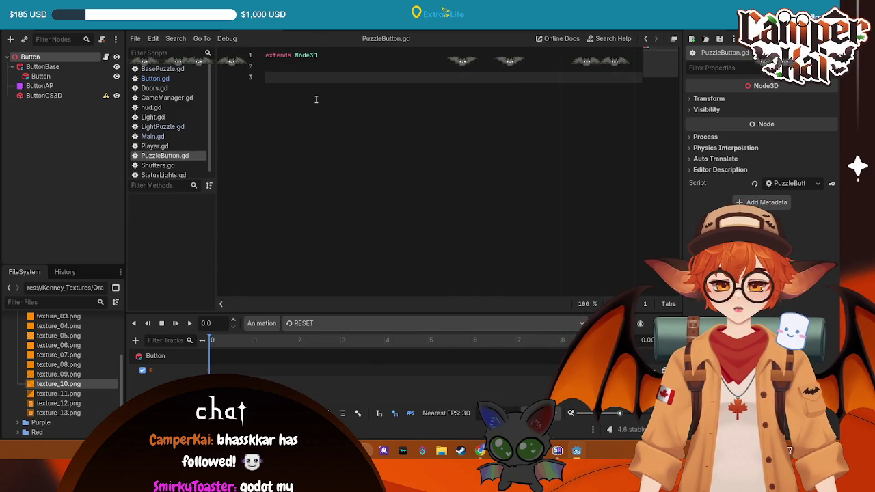
click(147, 78)
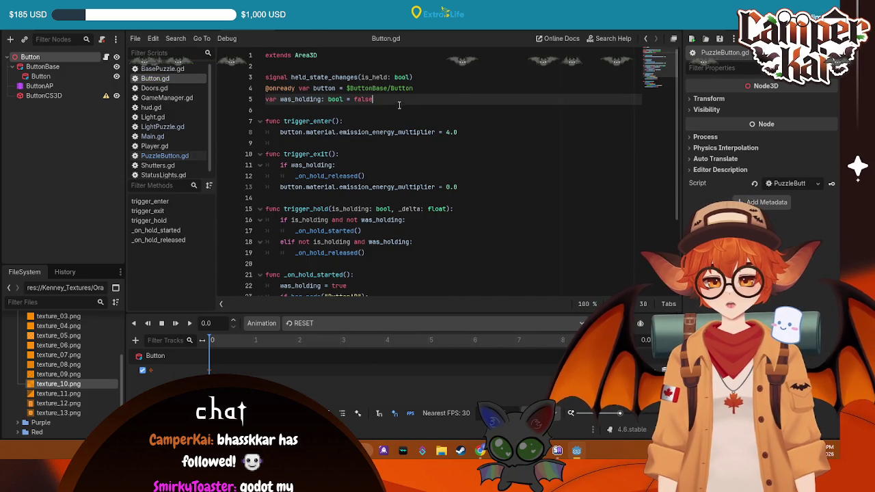
Look over Button.gd, PuzzleButton.gd and LightPuzzle.gd, adding a line below extends Node3D.
click(343, 77)
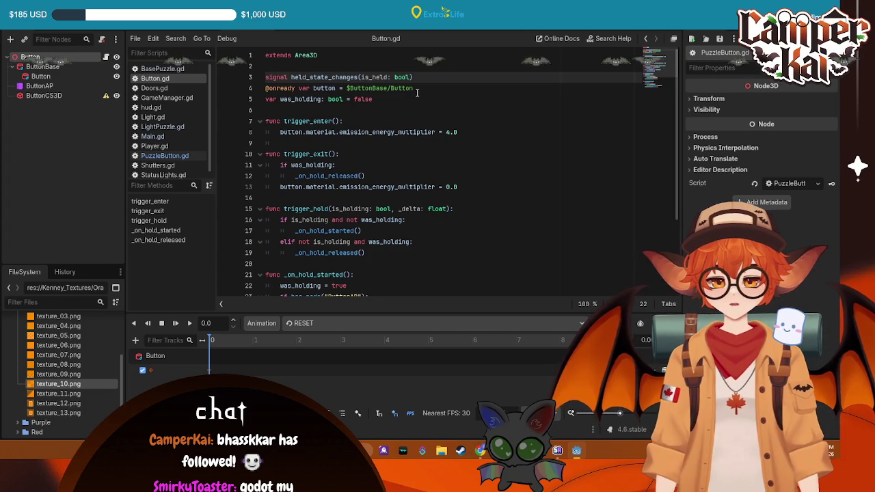
drag(417, 92, 258, 89)
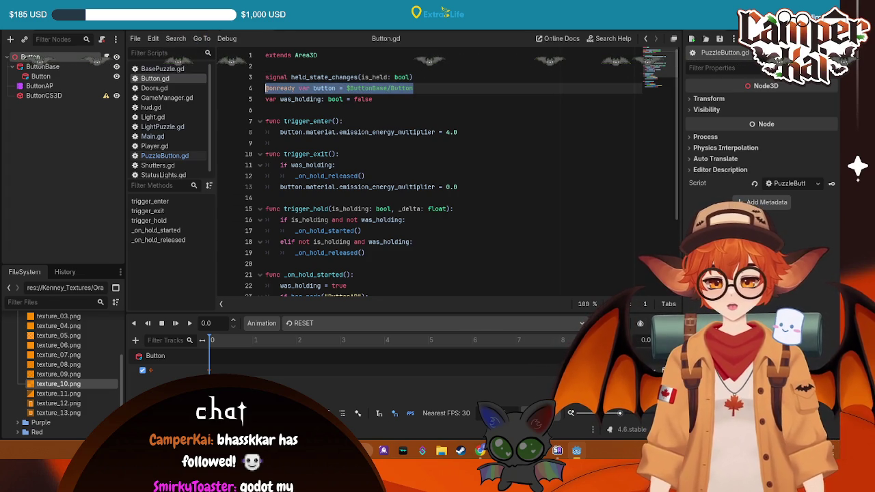
click(171, 155)
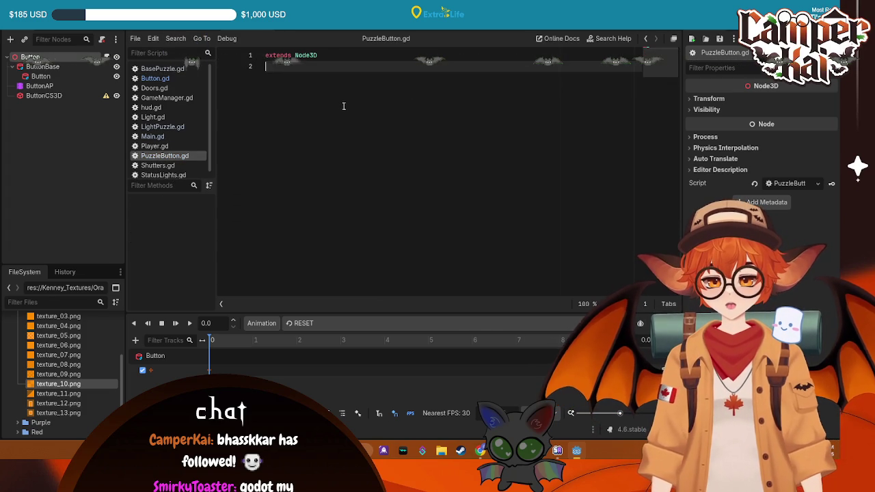
key(Return)
click(162, 127)
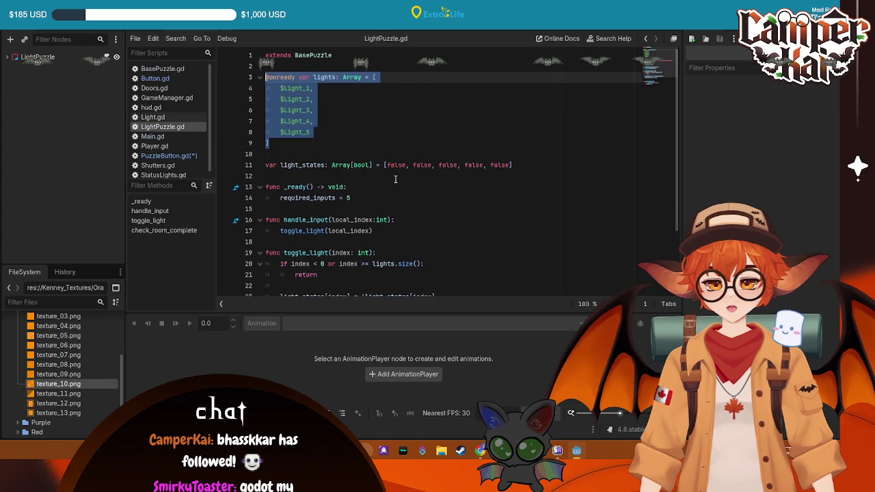
click(375, 189)
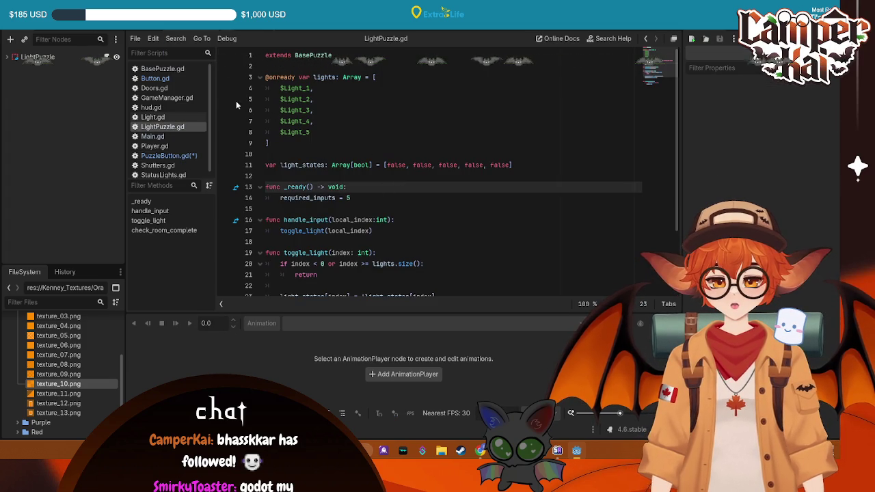
click(160, 81)
click(459, 138)
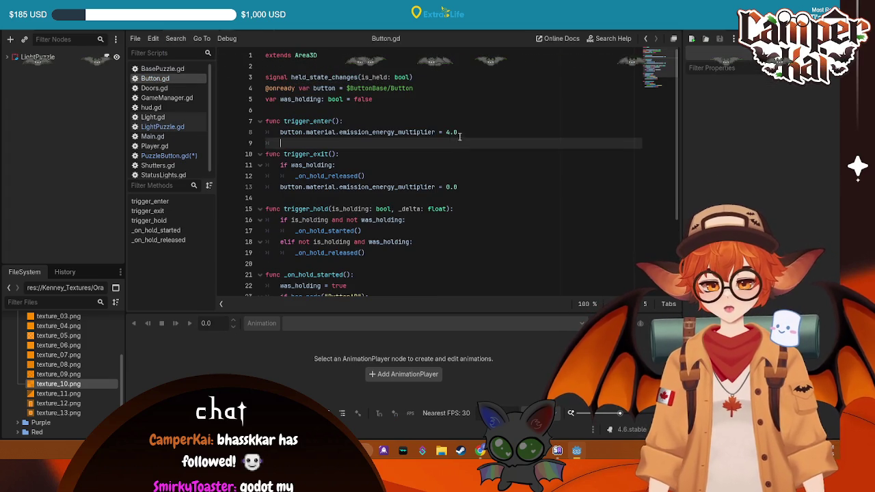
Select and copy the trigger_enter and trigger_exit functions (lines 7–13) in Button.gd.
drag(476, 132, 250, 123)
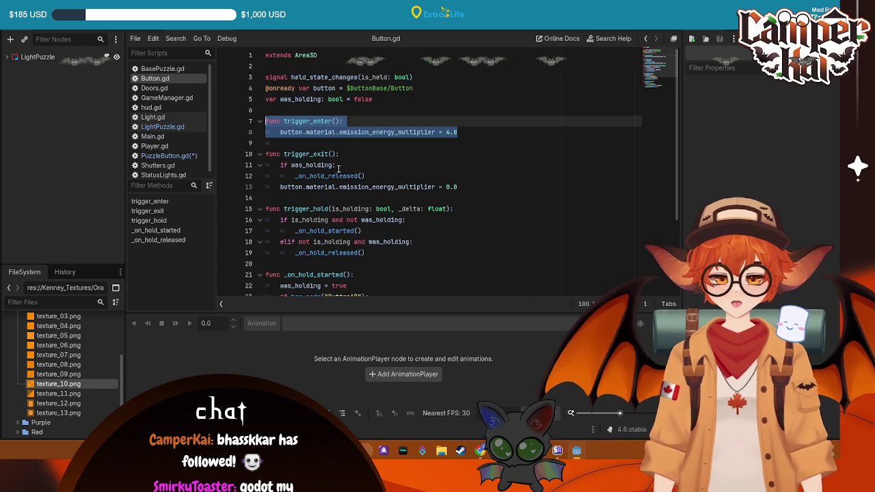
shift+click(473, 186)
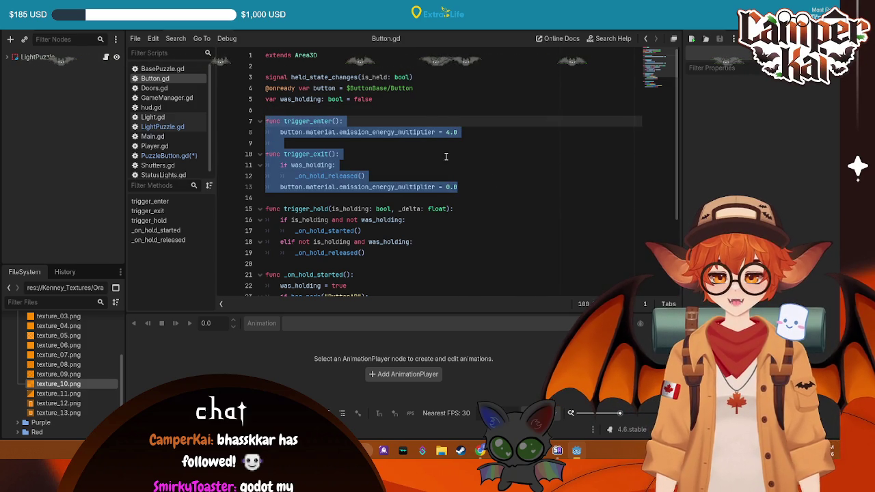
click(487, 133)
drag(475, 130, 237, 111)
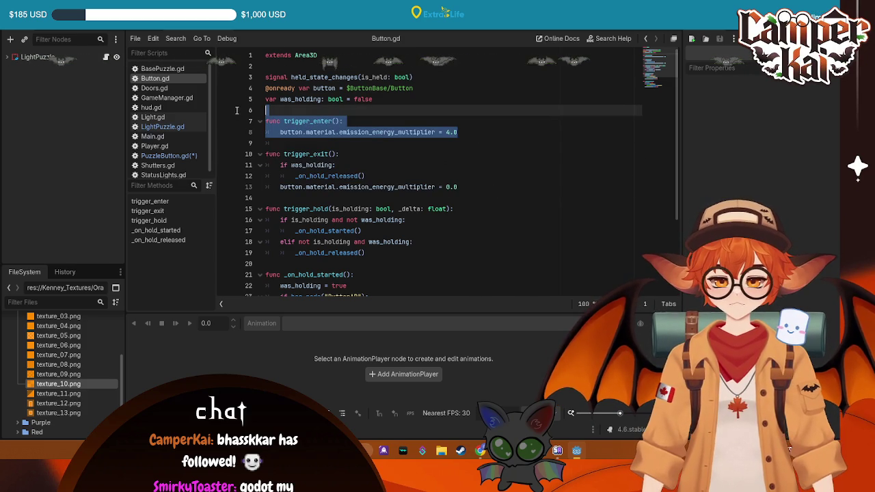
mouse_move(459, 187)
mouse_down()
mouse_move(268, 153)
mouse_move(291, 131)
mouse_up()
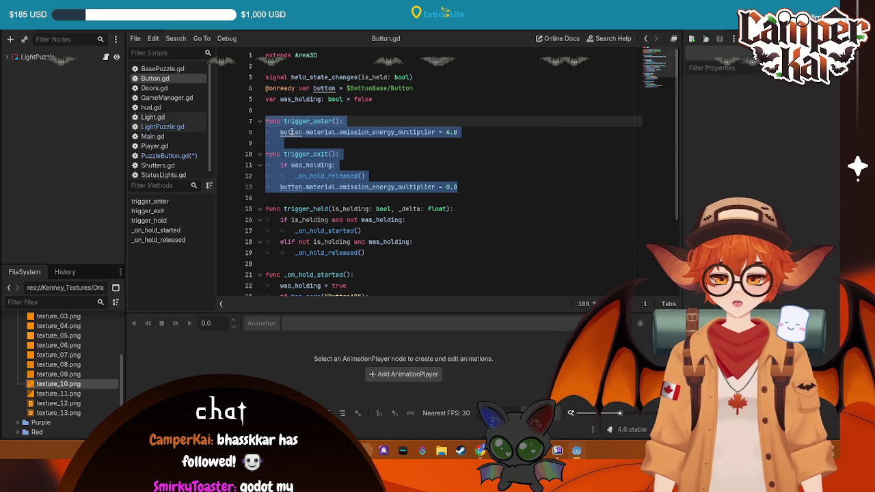
Paste trigger_enter and trigger_exit into PuzzleButton.gd, remove the was_holding lines, and save.
scroll(492, 164, down, 1)
scroll(372, 196, down, 2)
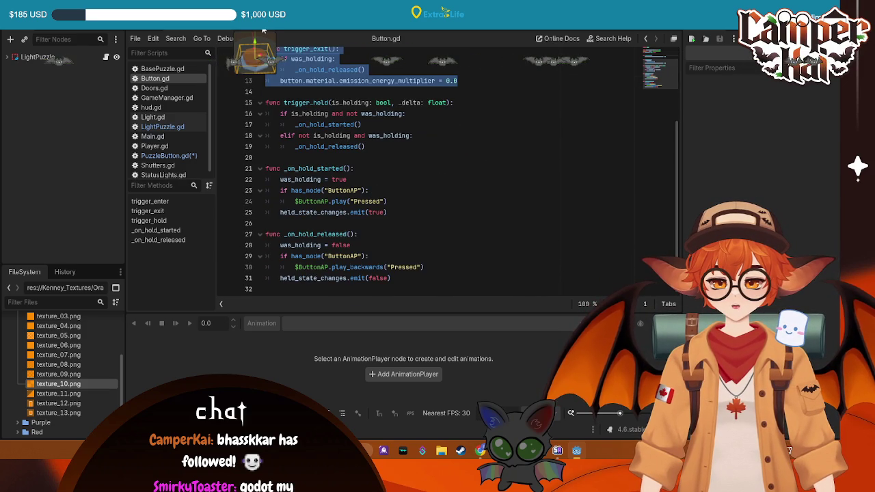
click(264, 29)
text(func trigger_enter(): 	button.material.emission_energy_multiplier = 4.0  func trigger_exit(): 	if was_holding: 		_on_hold_released() 	button.material.emission_energy_multiplier = 0.0)
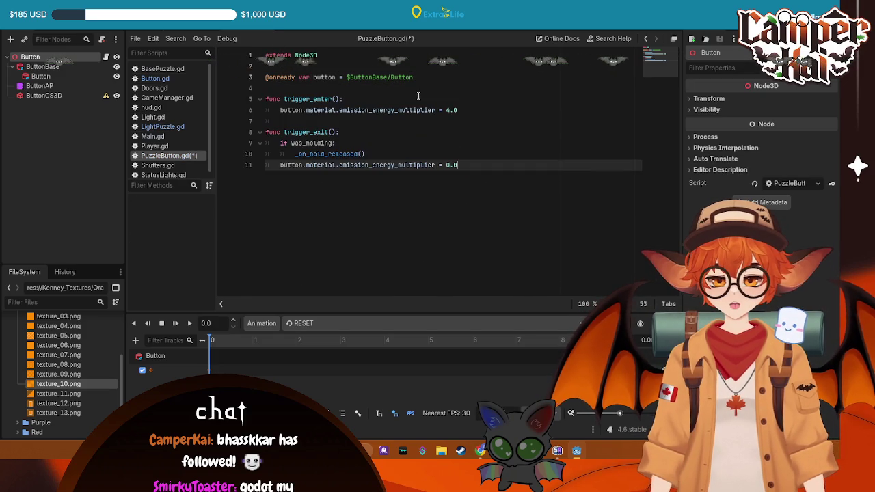
drag(270, 143, 373, 153)
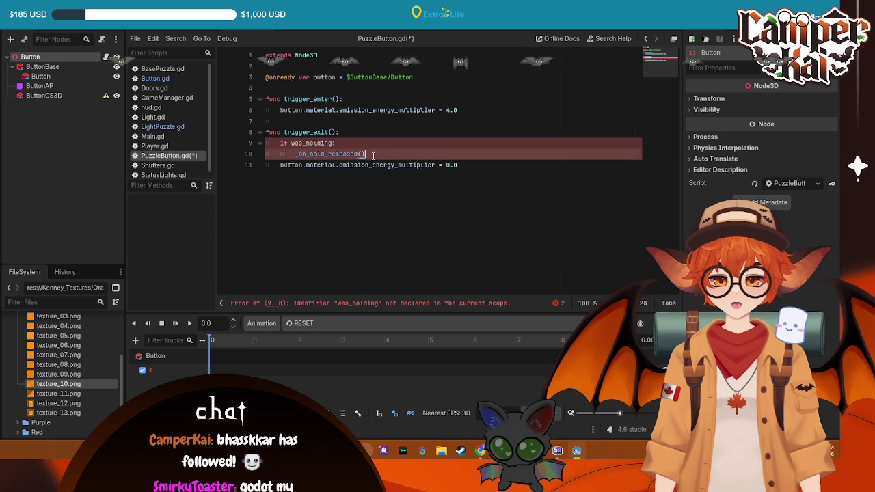
key(Delete)
key(BackSpace)
click(460, 144)
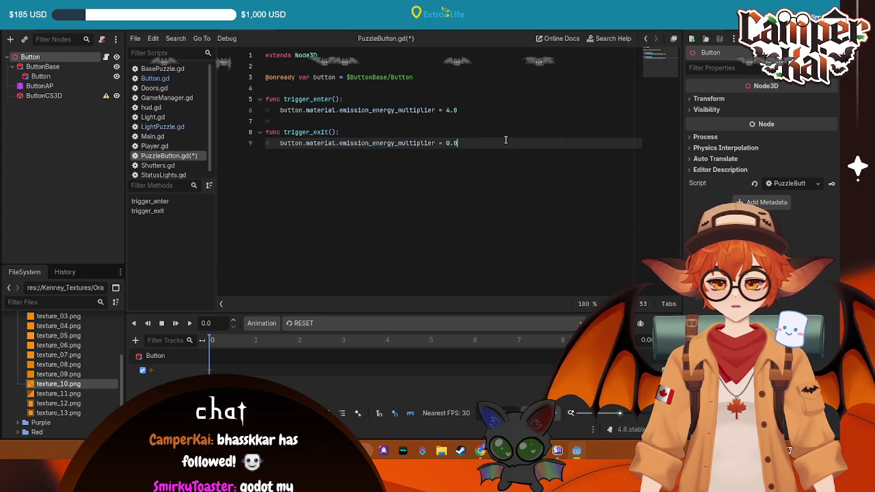
key(ctrl+s)
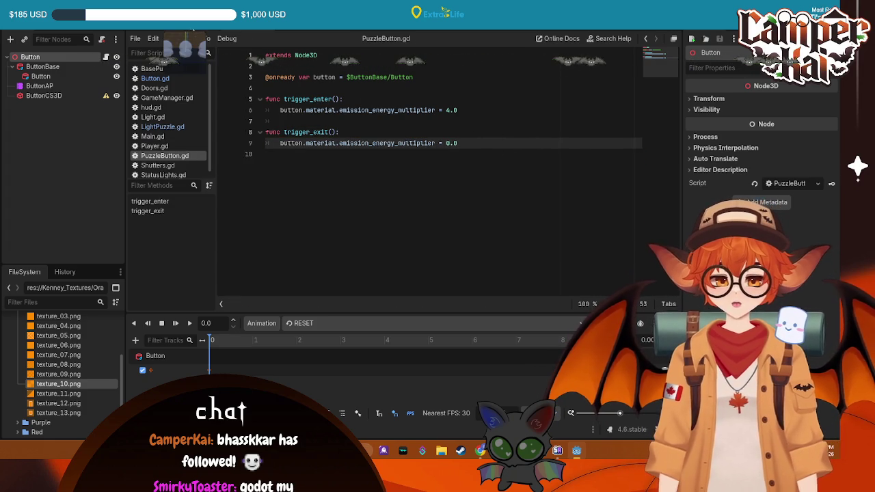
key(ctrl+Tab)
scroll(362, 191, down, 2)
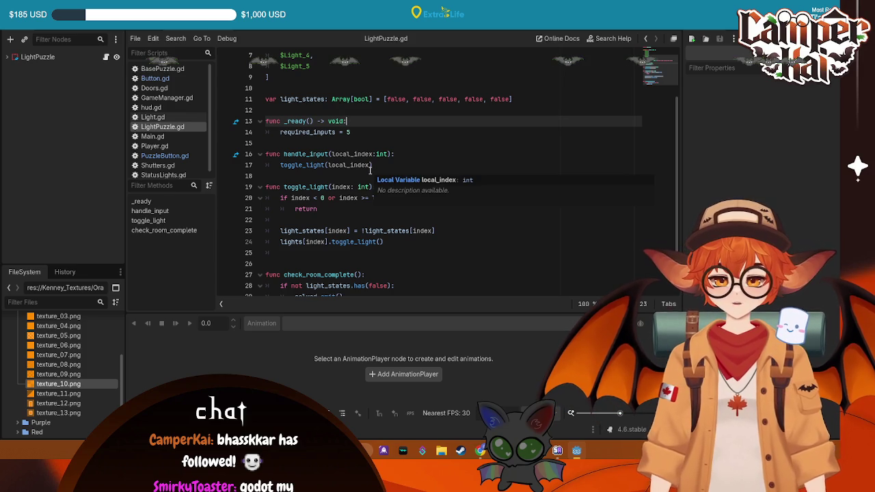
scroll(370, 177, down, 1)
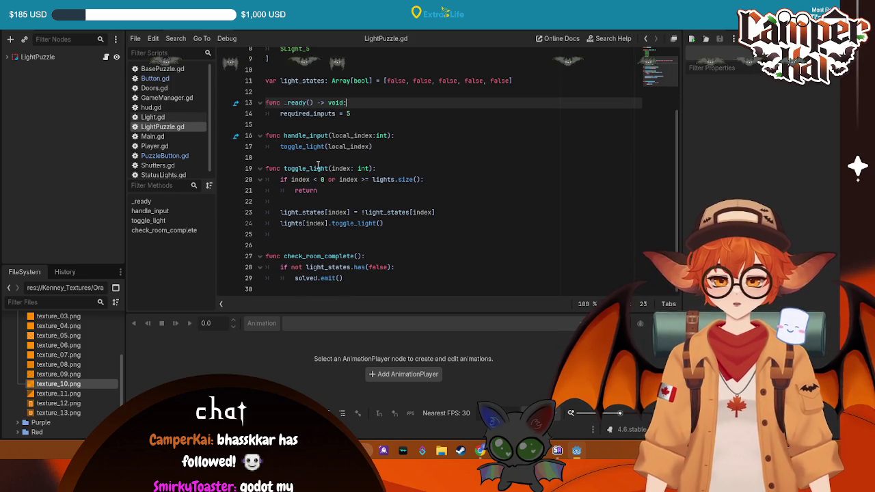
click(149, 78)
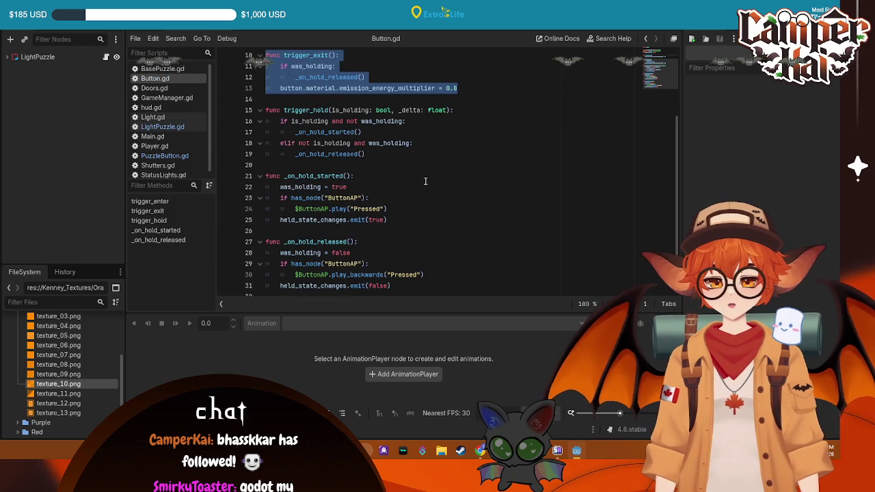
scroll(425, 181, down, 1)
click(304, 168)
click(304, 179)
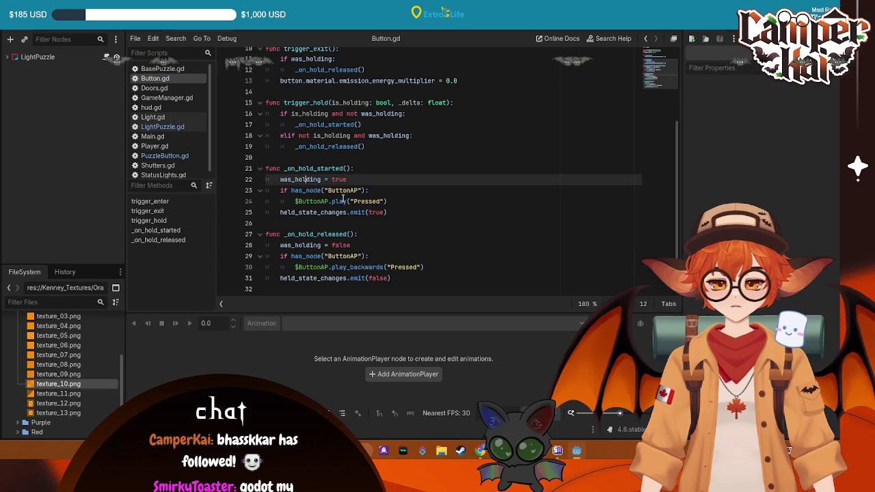
mouse_move(387, 201)
mouse_down()
mouse_move(272, 202)
mouse_move(266, 192)
mouse_up()
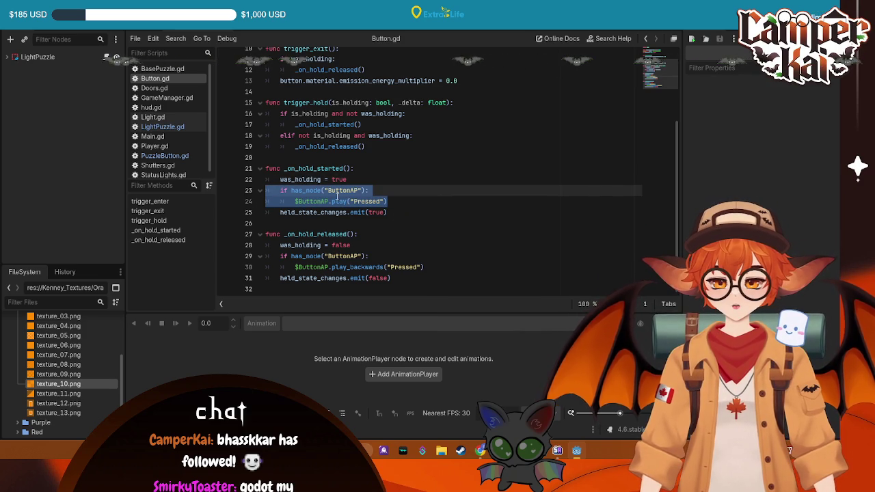
click(250, 36)
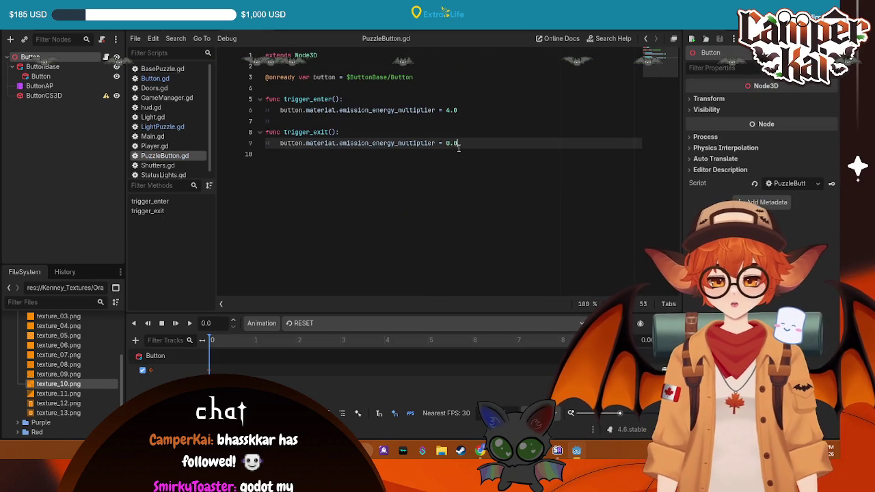
key(Return)
key(Return)
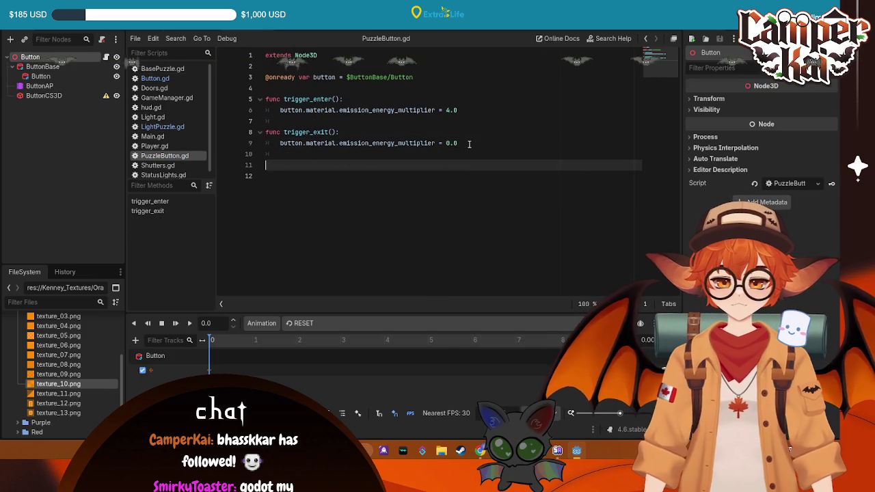
Write an empty func toggle_button(): at the end of PuzzleButton.gd.
text(func )
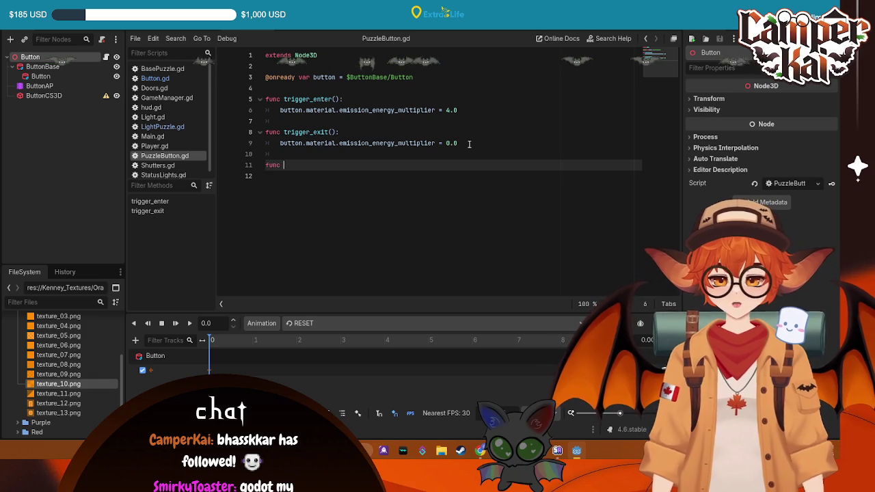
text(toggle_button())
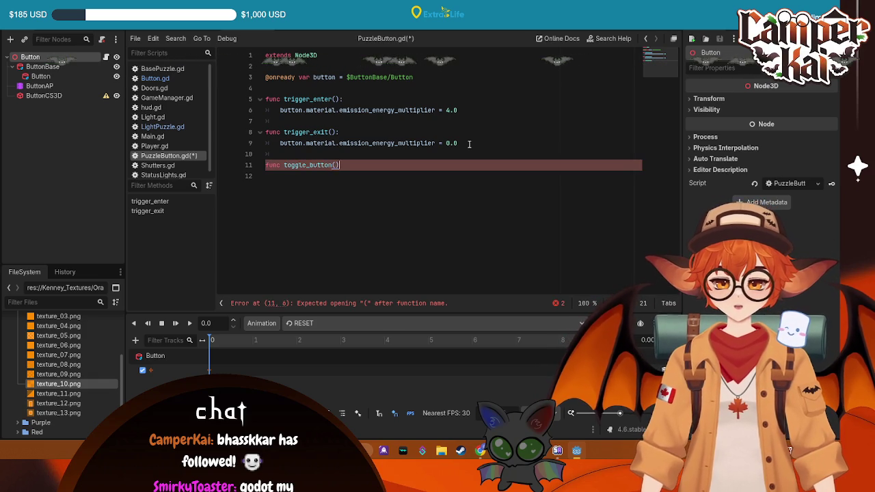
text(:)
key(Return)
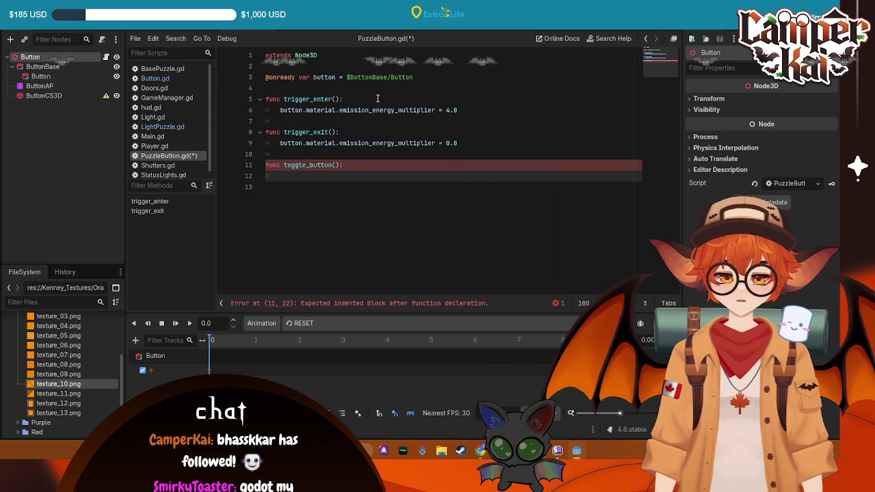
click(434, 73)
key(Return)
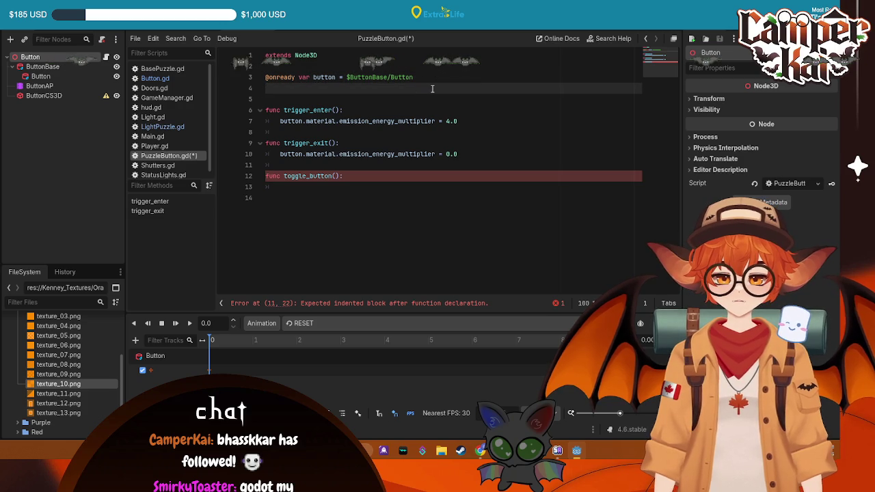
key(BackSpace)
key(Delete)
click(411, 212)
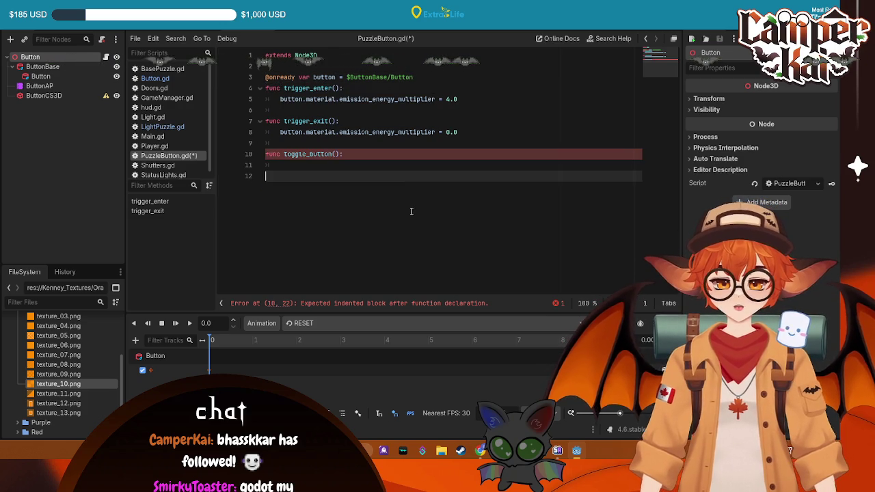
mouse_move(372, 170)
mouse_down()
mouse_move(308, 77)
mouse_move(267, 54)
mouse_up()
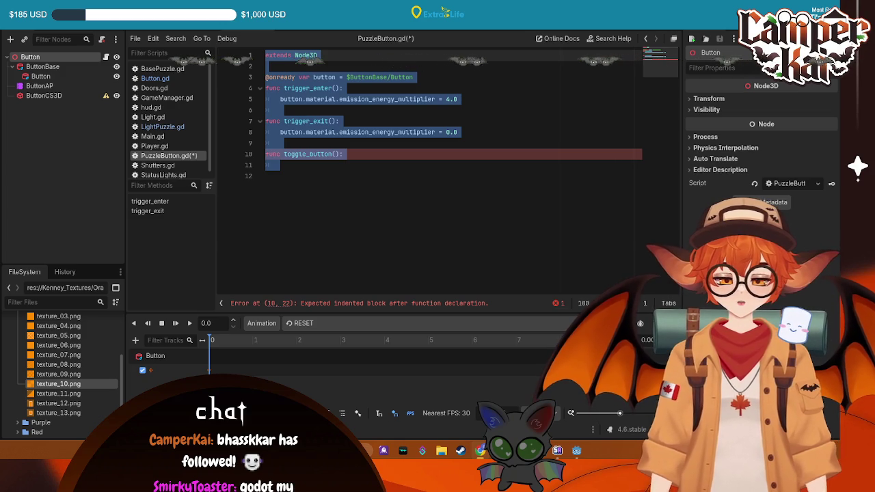
click(499, 177)
click(380, 170)
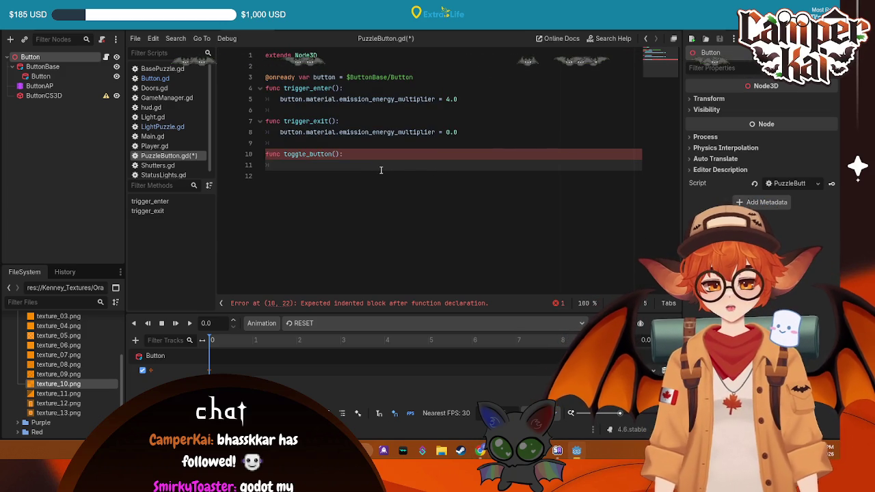
click(444, 77)
key(Return)
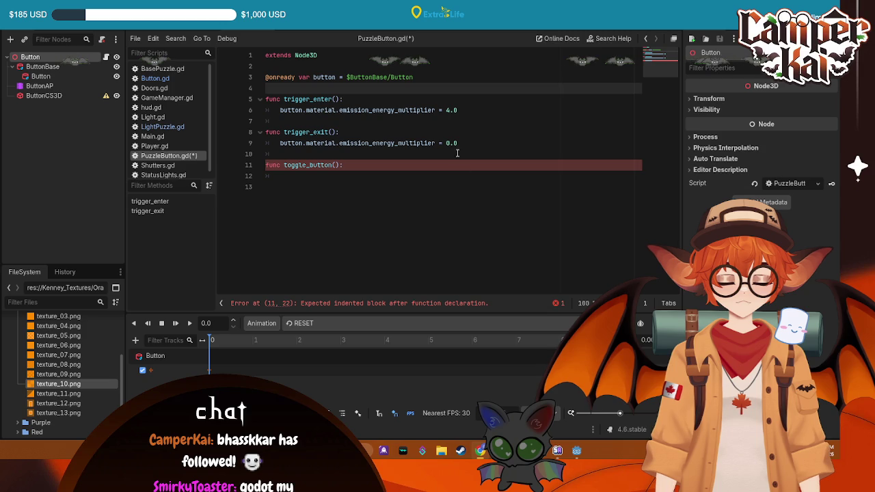
click(435, 83)
Declare 'signal button_pressed' on line 4, dropping the button parameter.
key(Return)
text(sign)
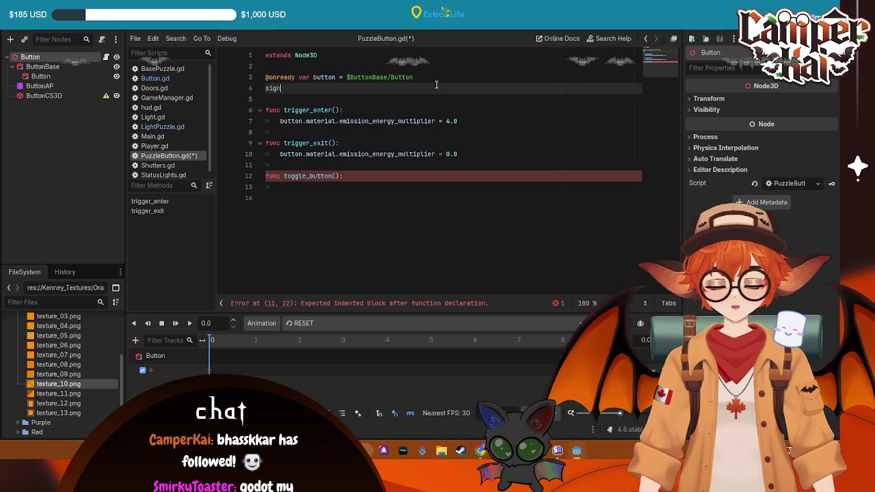
text(al button_pressed)
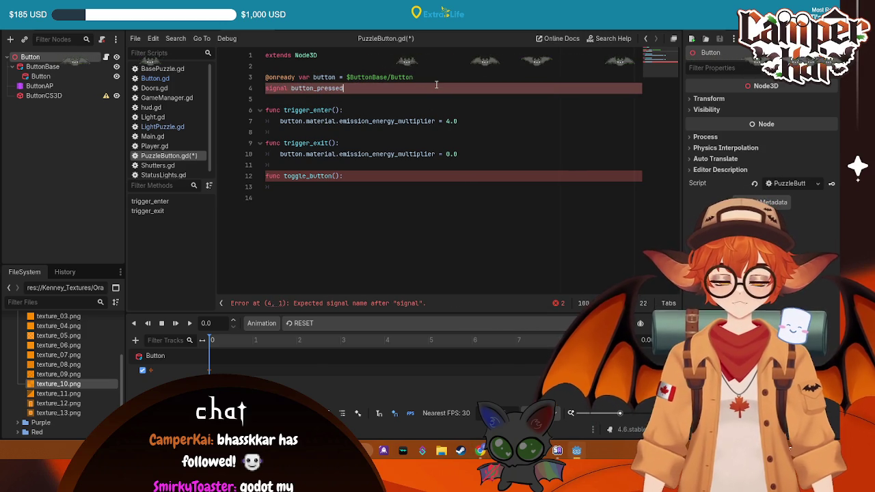
text((bu)
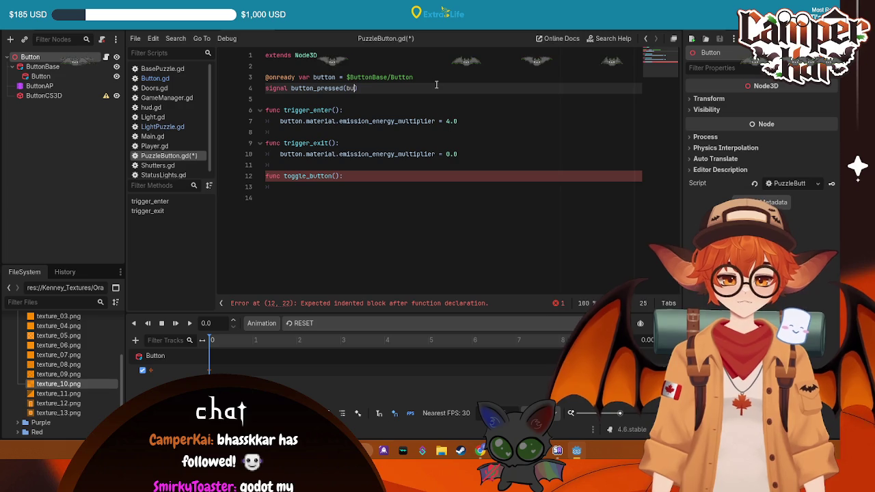
text(tton)
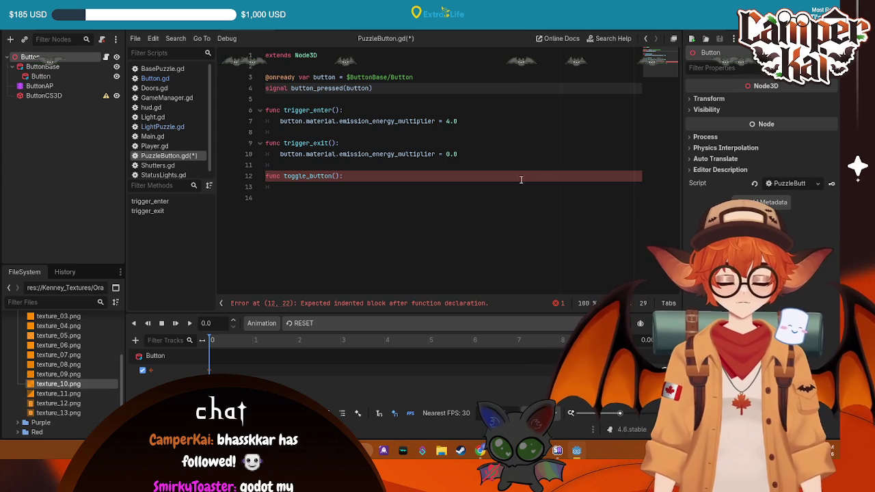
key(BackSpace)
key(BackSpace)
key(BackSpace)
key(BackSpace)
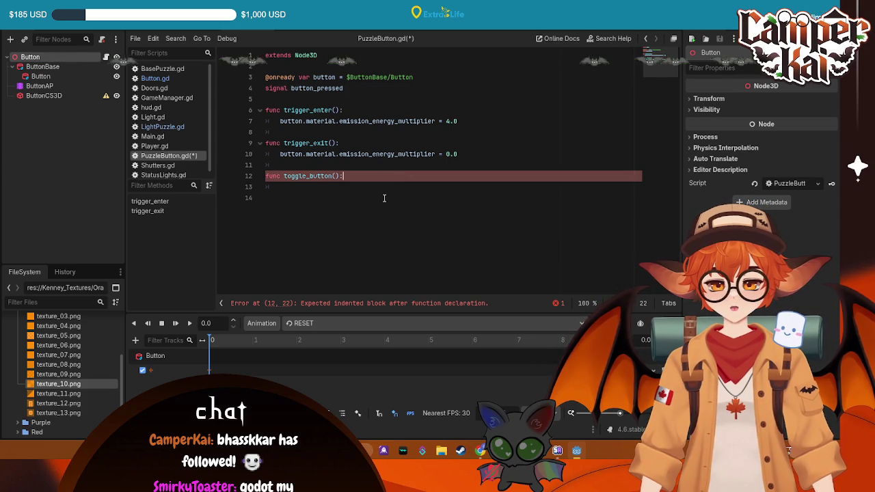
click(385, 198)
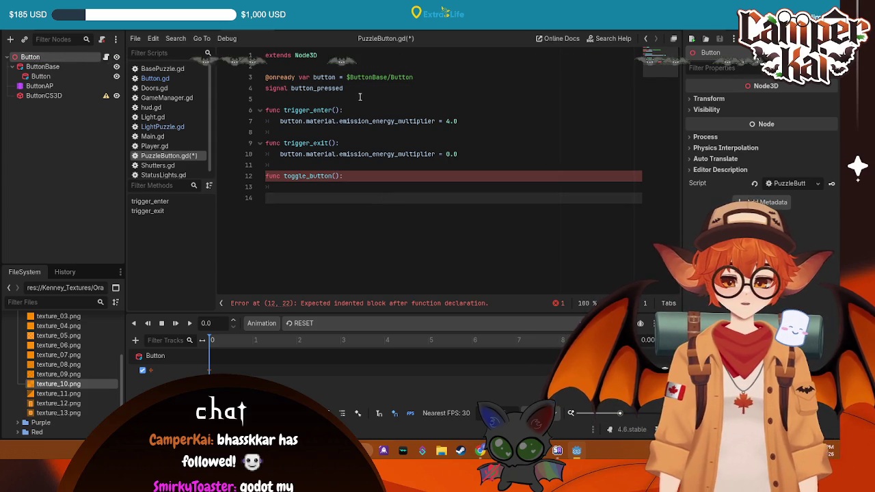
click(366, 88)
key(Return)
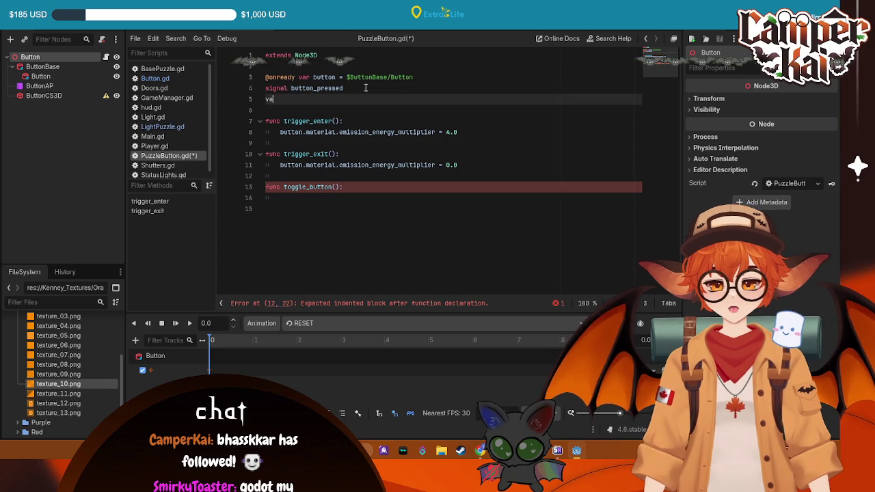
Add 'var button_index: int = 0' on line 5.
text(var button)
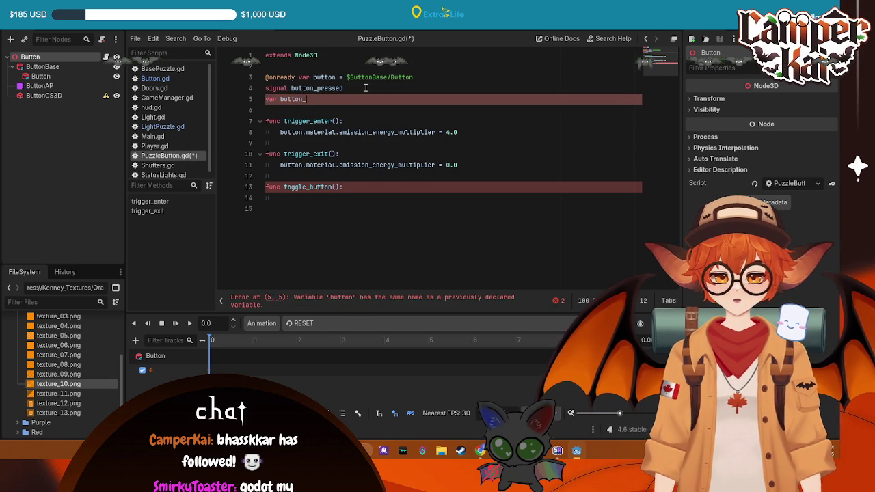
text(_ine)
key(BackSpace)
text(dex)
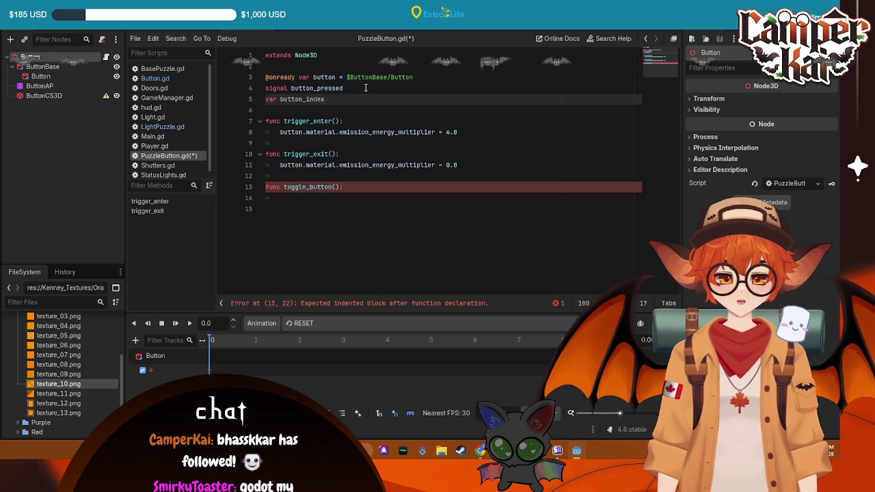
text(: int = 0)
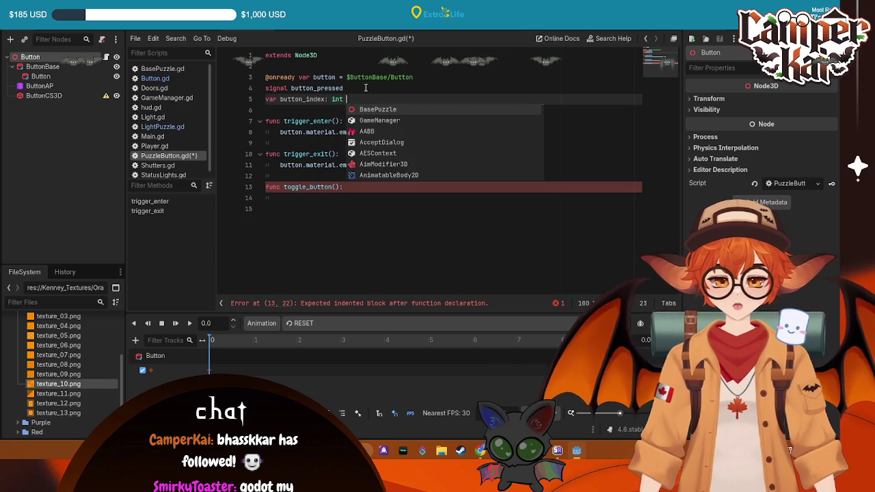
Change the signal to button_pressed(button_index: int) and save the script.
click(365, 87)
text((int:))
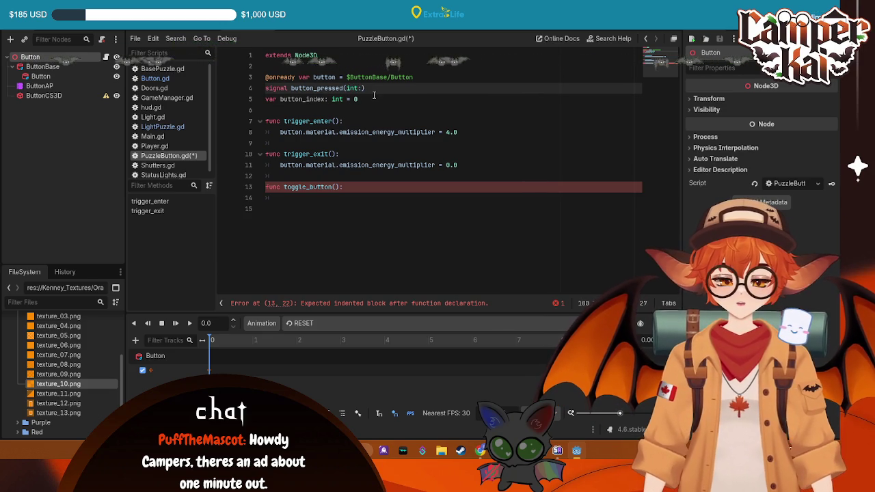
key(BackSpace)
key(BackSpace)
key(BackSpace)
text(buytto)
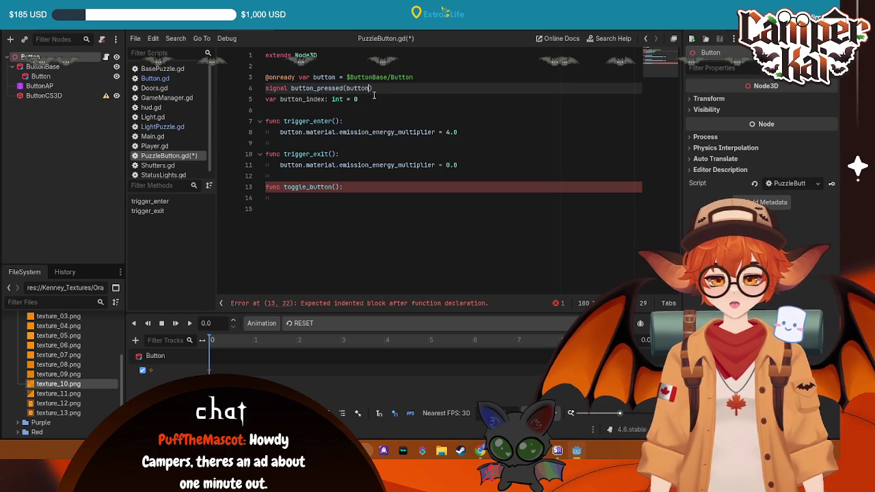
text(ind)
text(ex:)
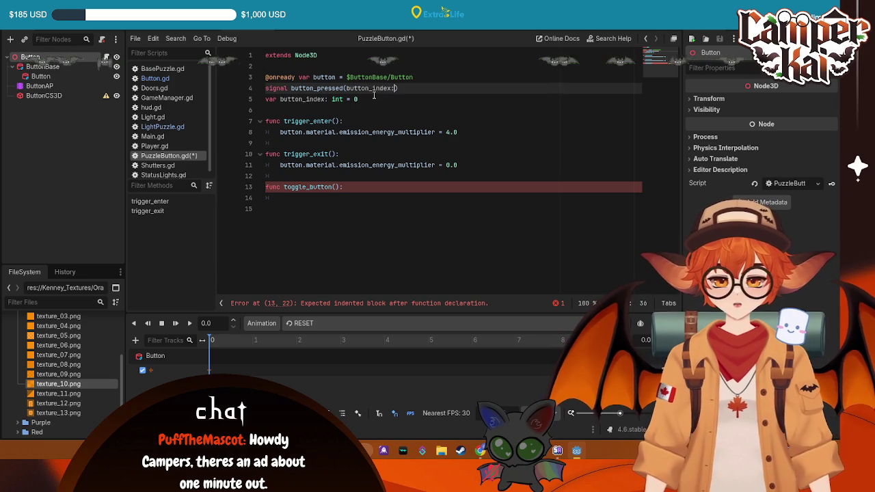
text(t)
click(372, 109)
key(ctrl+s)
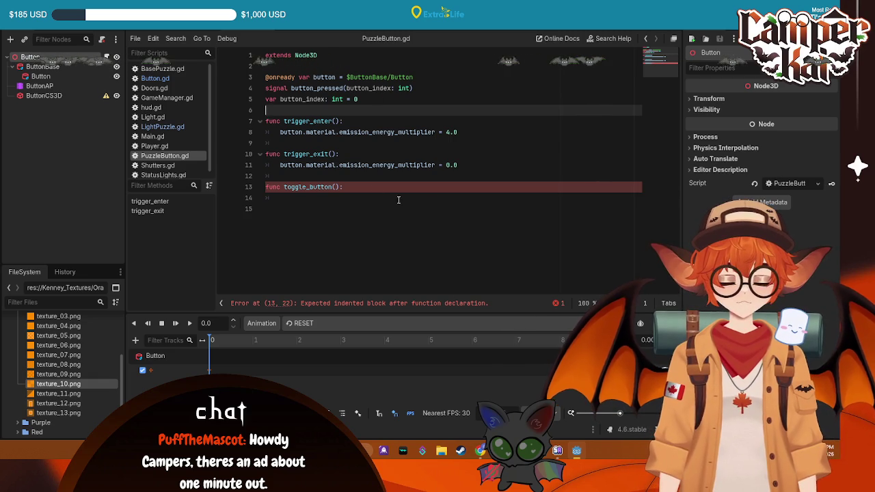
Begin a new 'var is_' declaration below button_index.
click(367, 99)
key(Return)
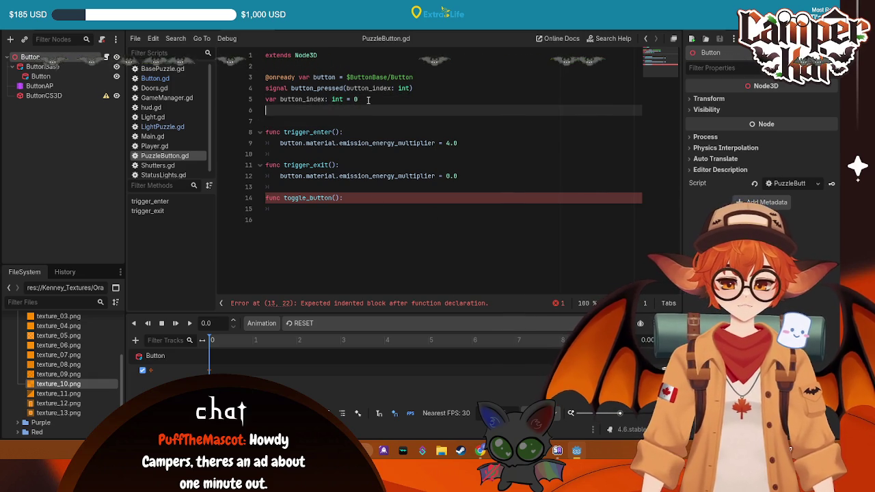
text(var is_on : bool = false)
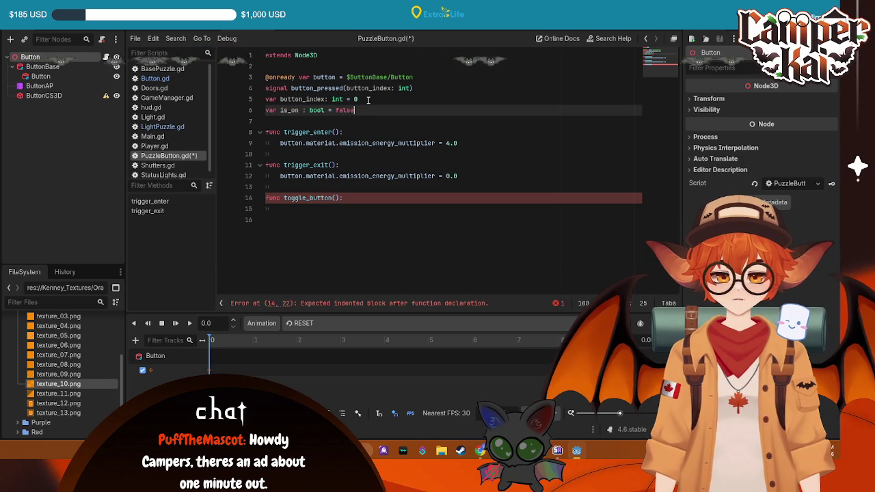
Move the caret down to the empty toggle_button() body.
key(Down)
key(Down)
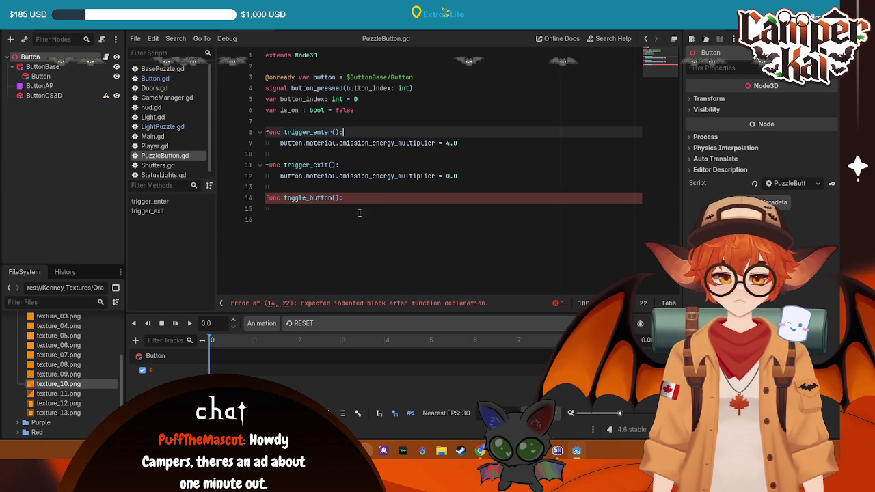
click(360, 212)
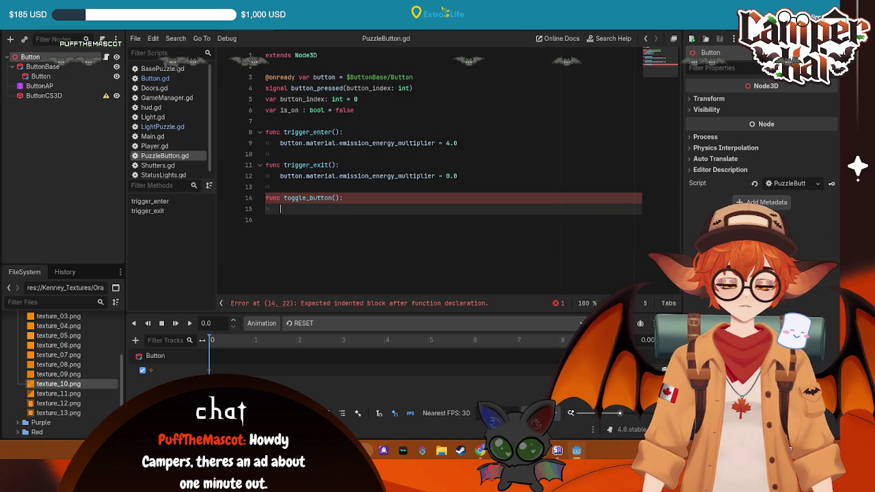
click(325, 122)
key(Return)
key(Return)
text(func _read)
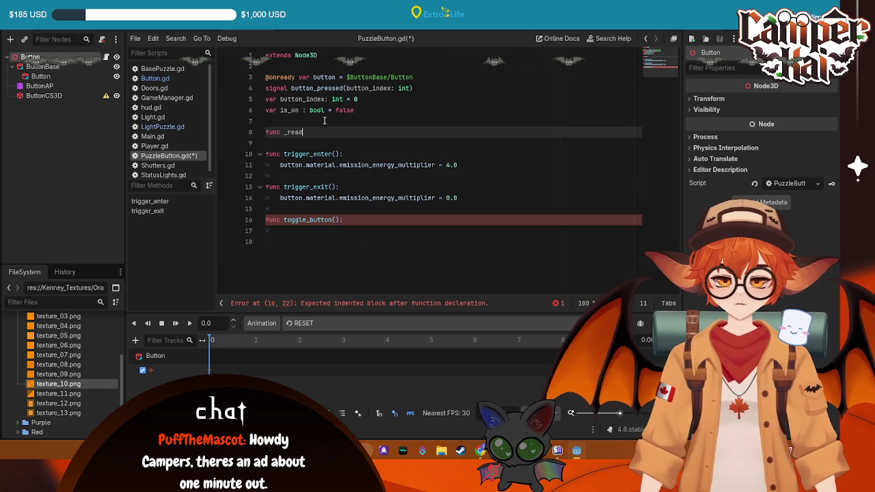
text(y():)
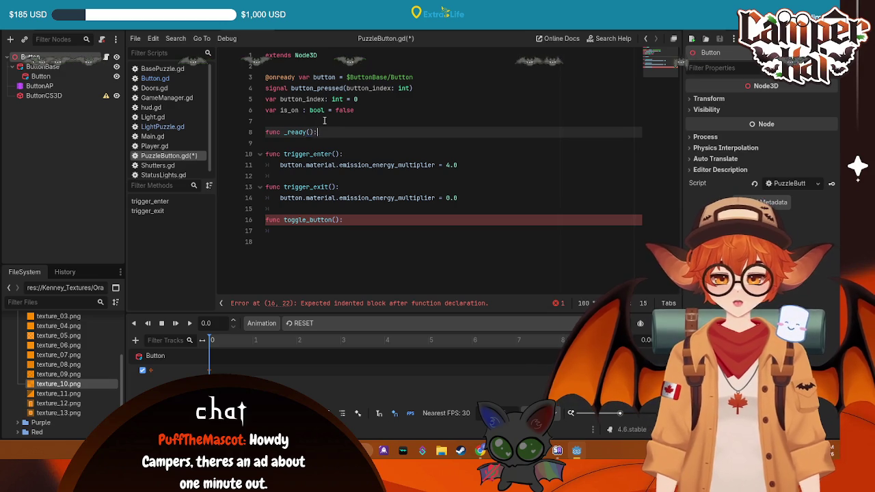
key(Return)
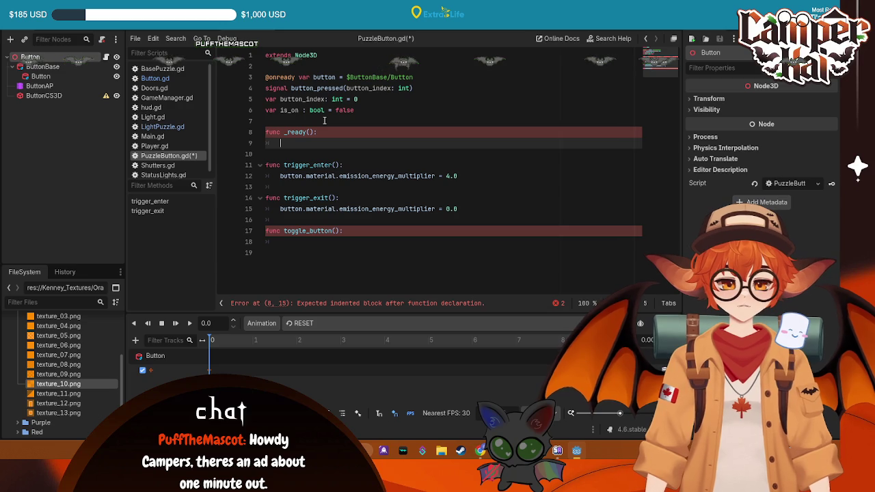
key(shift+Up)
key(shift+Home)
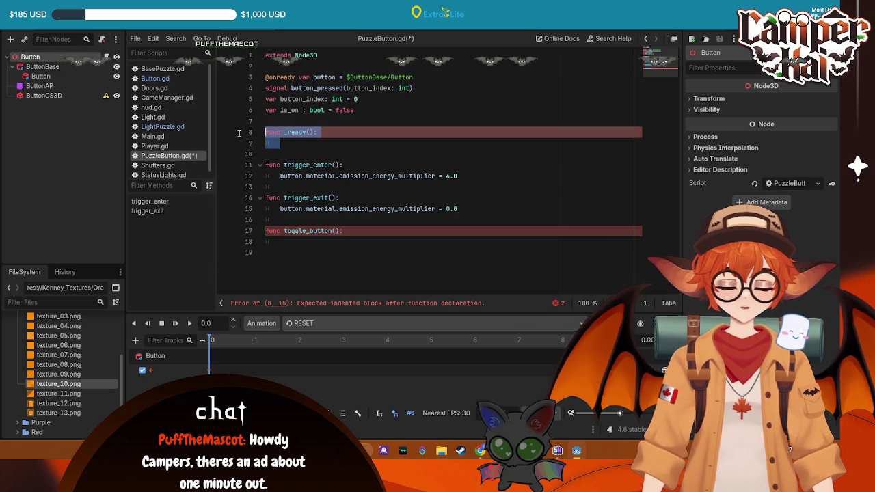
key(BackSpace)
key(BackSpace)
key(BackSpace)
click(376, 207)
text(is)
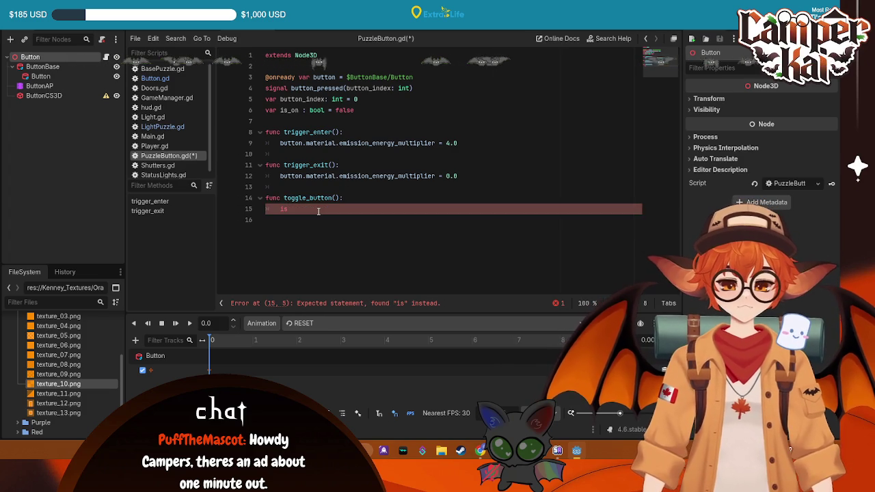
In toggle_button(), write 'is_on = !is_on' followed by a blank line.
text(_on)
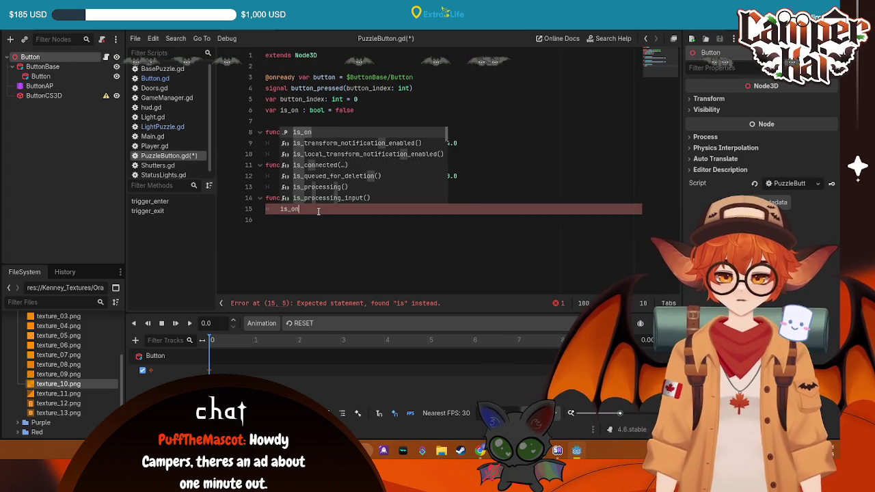
text( = !is_on)
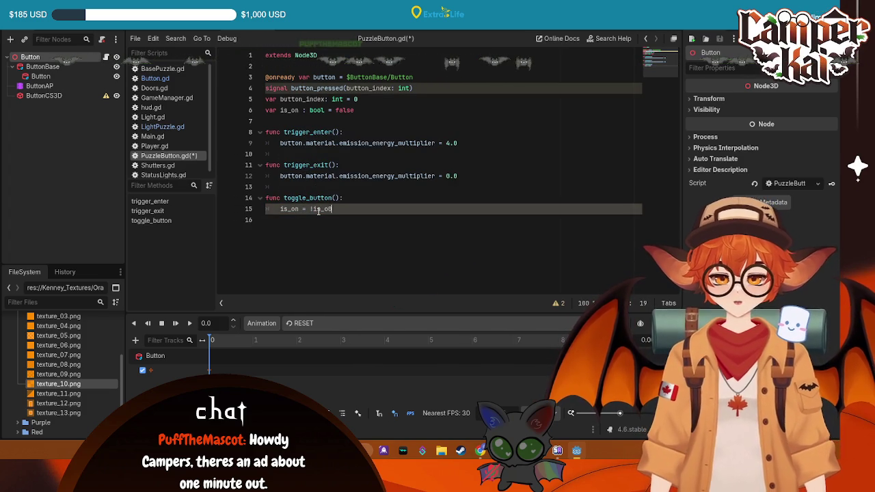
key(Return)
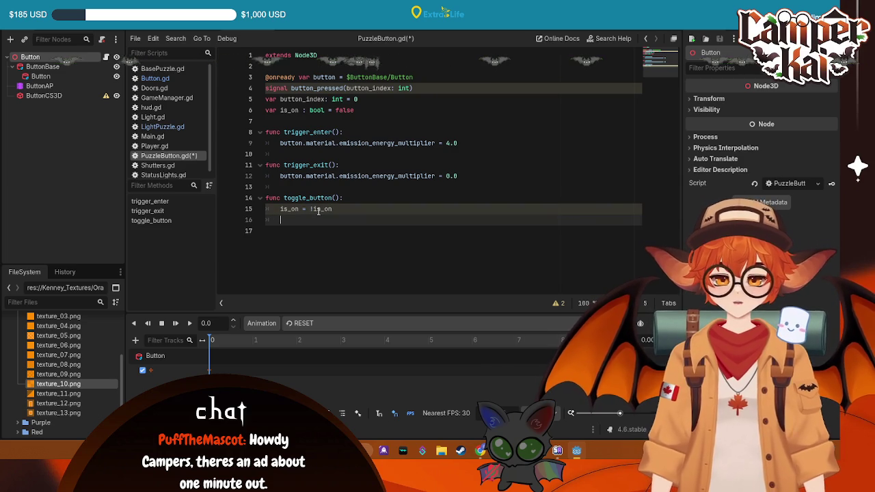
key(Return)
Begin an 'if has_node(' check below it, then view Button.gd for reference.
text(if)
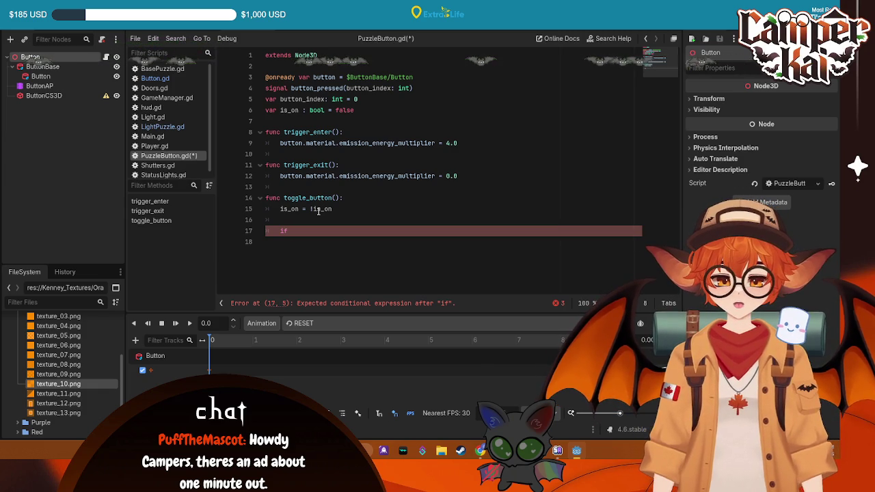
text( has_node)
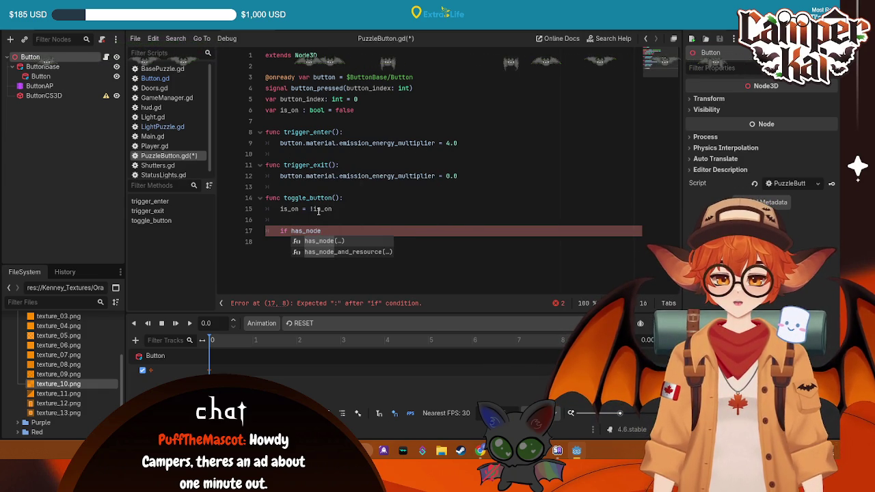
text(()
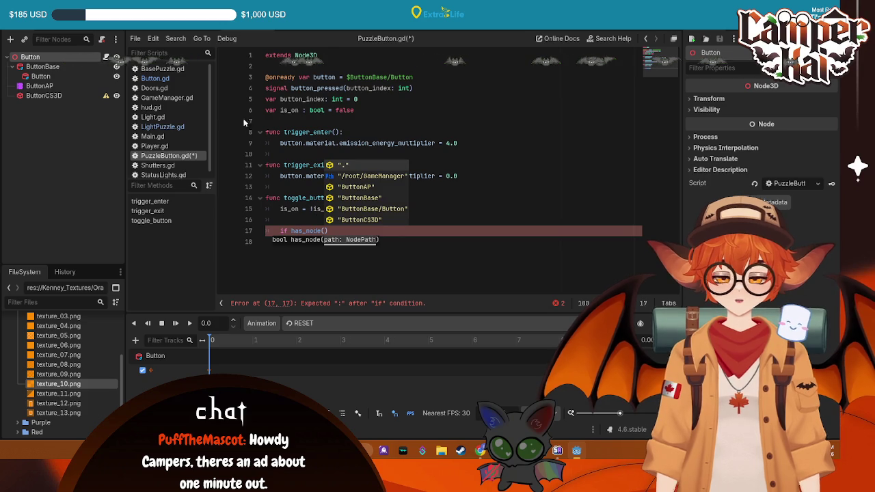
click(154, 78)
Replace the unfinished if line with the has_node("ButtonAP") check and $ButtonAP.play("Pressed") from Button.gd.
click(373, 210)
shift+click(253, 198)
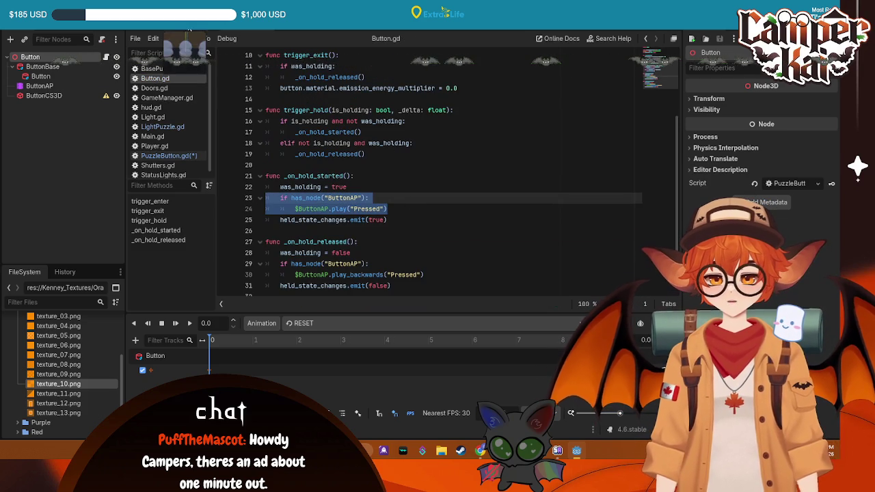
click(173, 29)
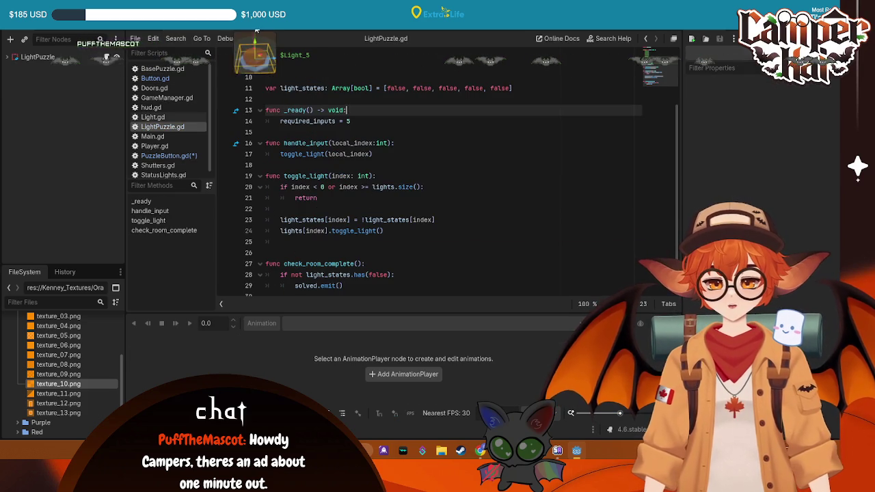
click(253, 30)
click(329, 231)
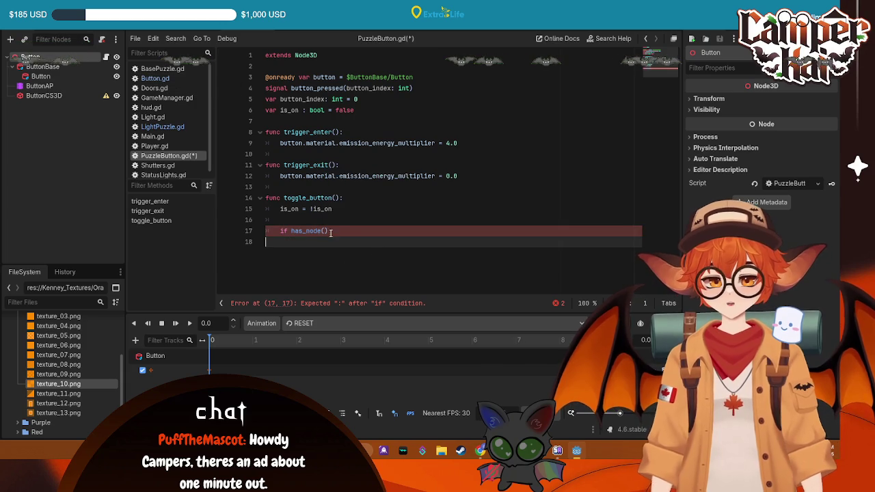
drag(330, 231, 272, 232)
text(if has_node("ButtonAP"): 		$ButtonAP.play("Pressed"))
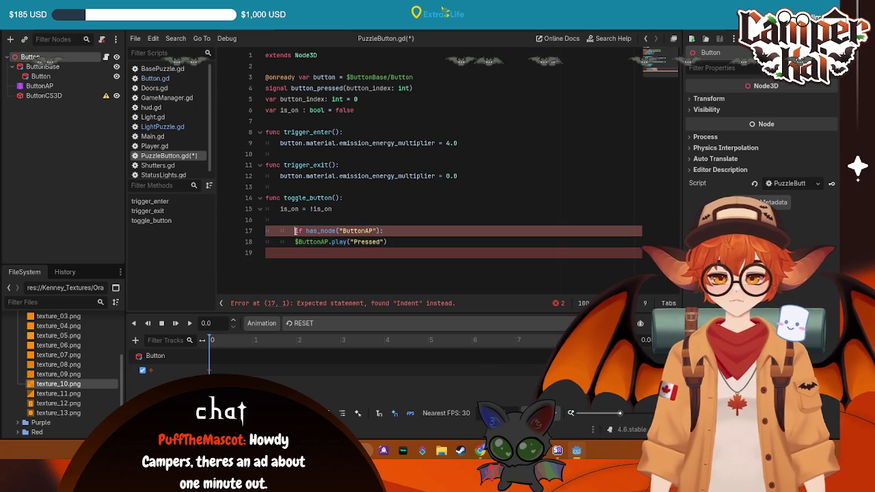
Add button_pressed.emit(button_index) outside the if block and save PuzzleButton.gd.
click(384, 242)
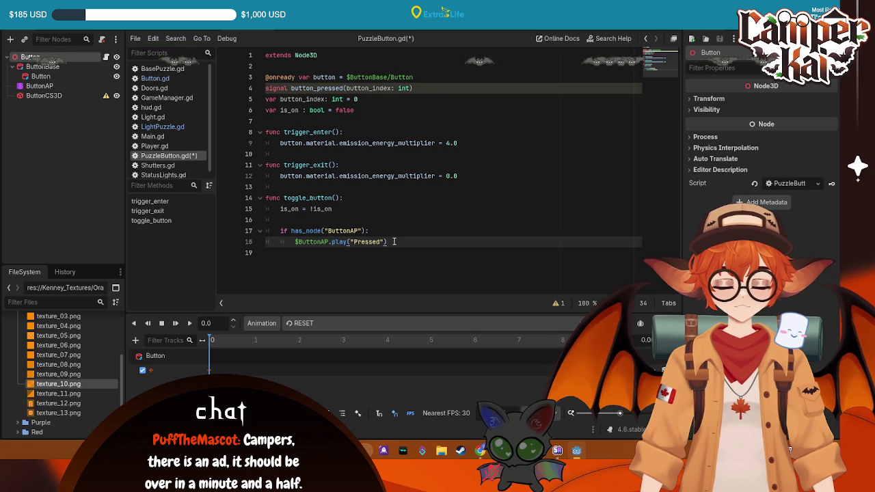
key(Return)
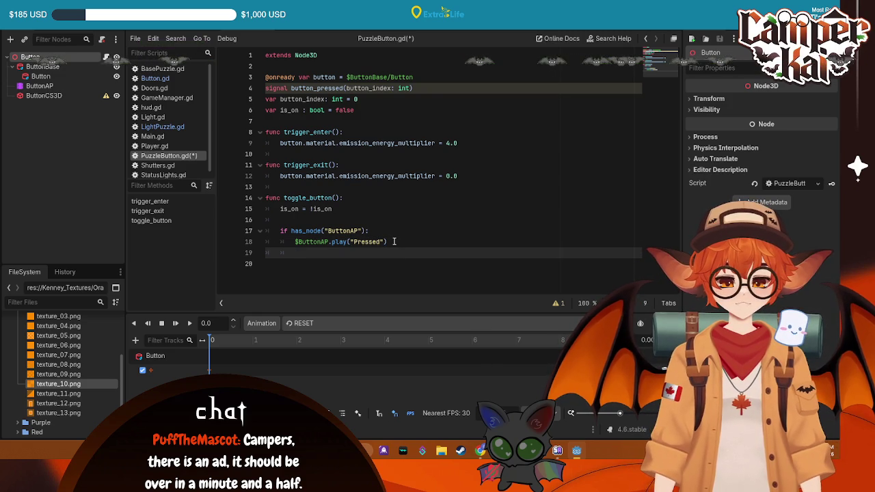
key(Return)
key(BackSpace)
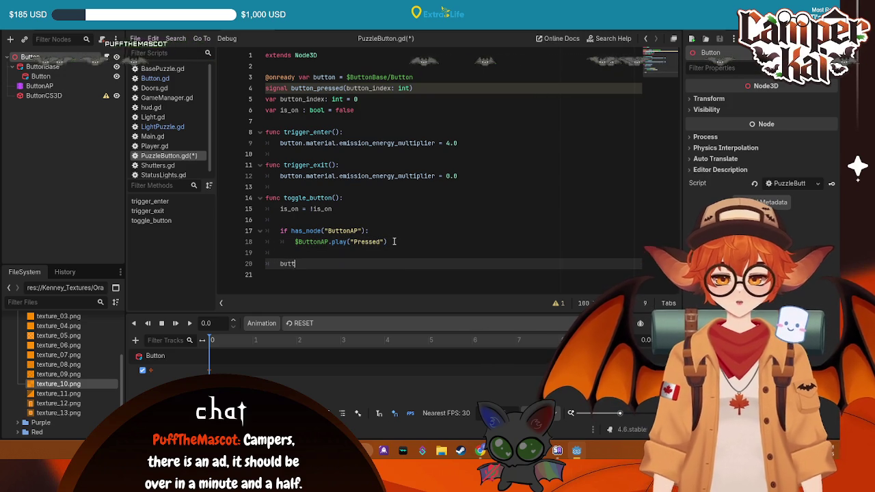
text(utton_pressed)
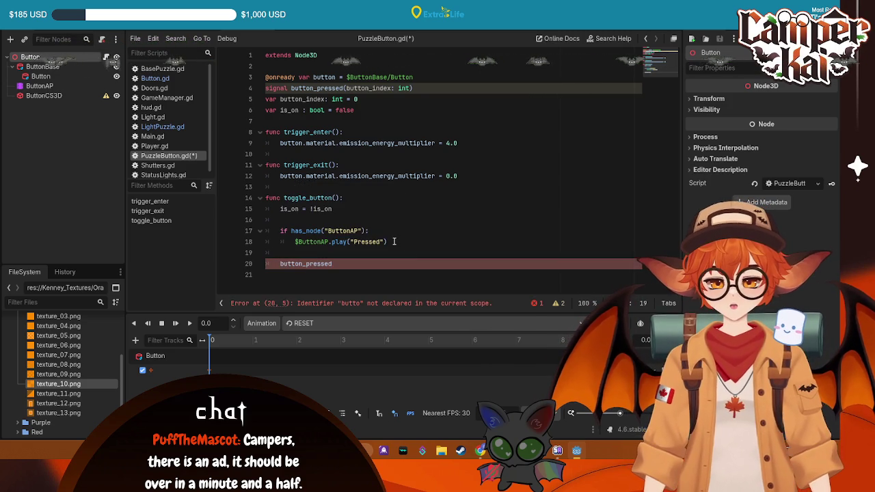
text(.emnit)
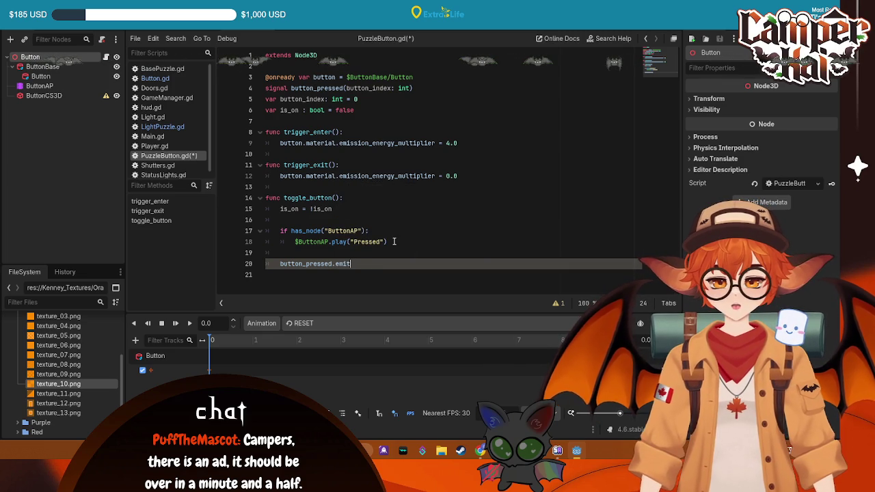
text(()
text(button)
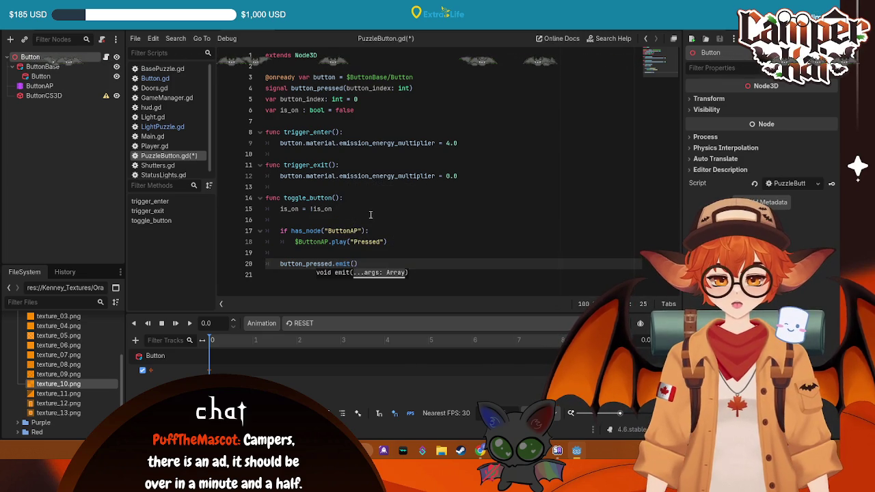
text(_index)
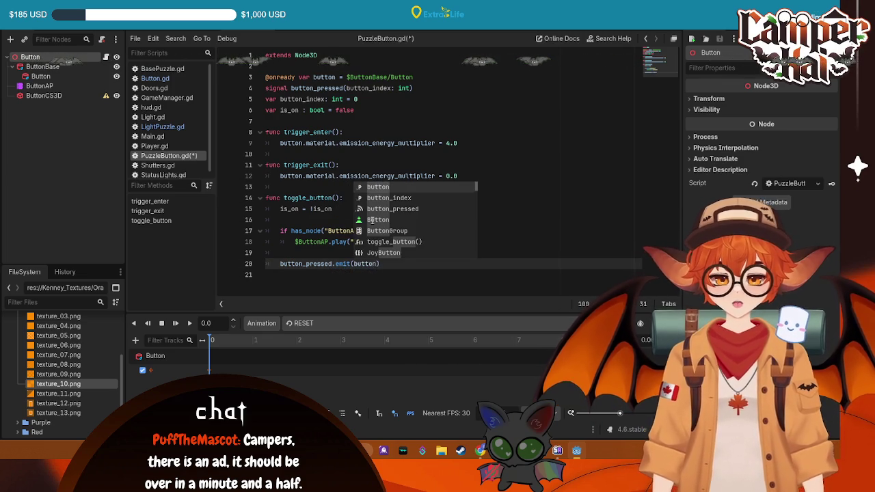
key(ctrl+s)
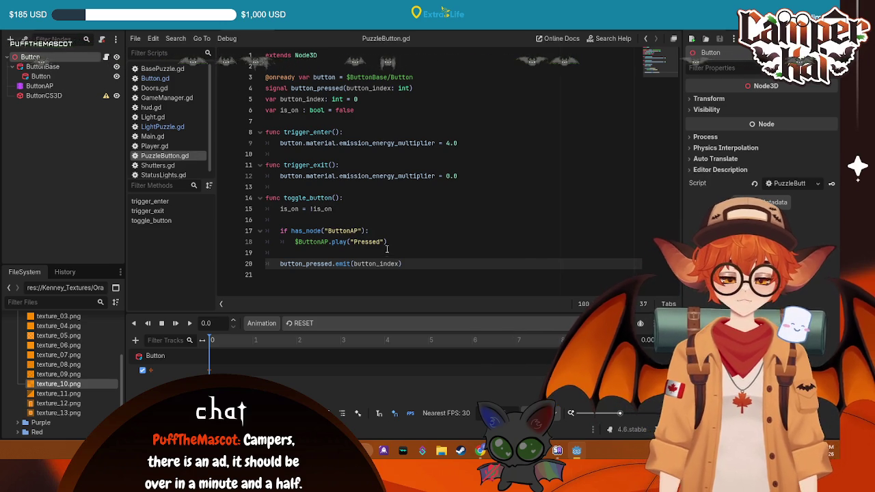
Review toggle_button's is_on flip and button_index emit lines, then switch to the Main scene.
click(485, 243)
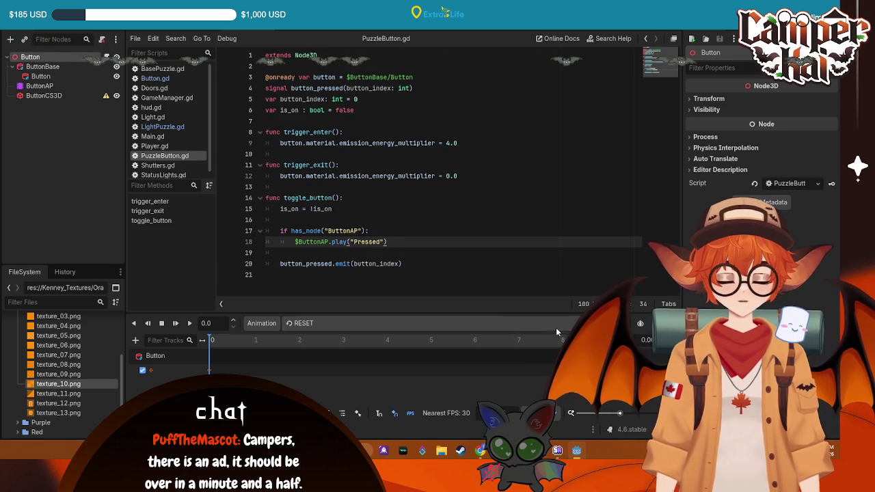
click(489, 264)
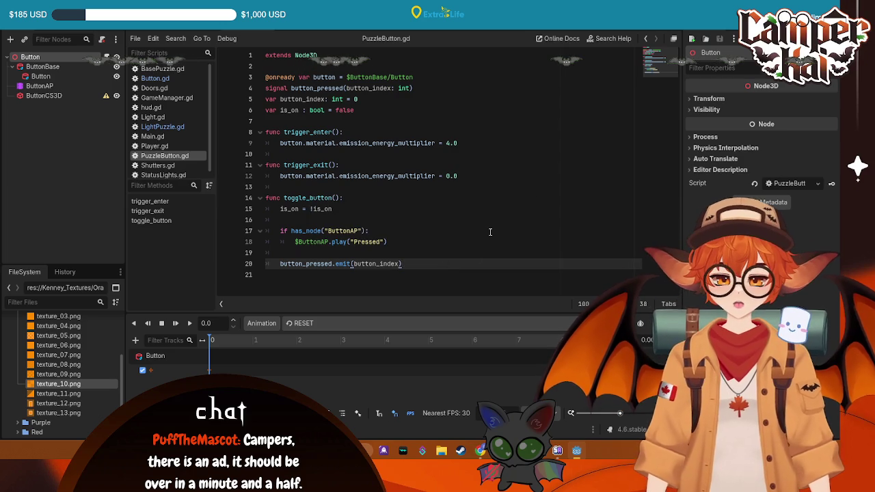
drag(335, 208, 278, 209)
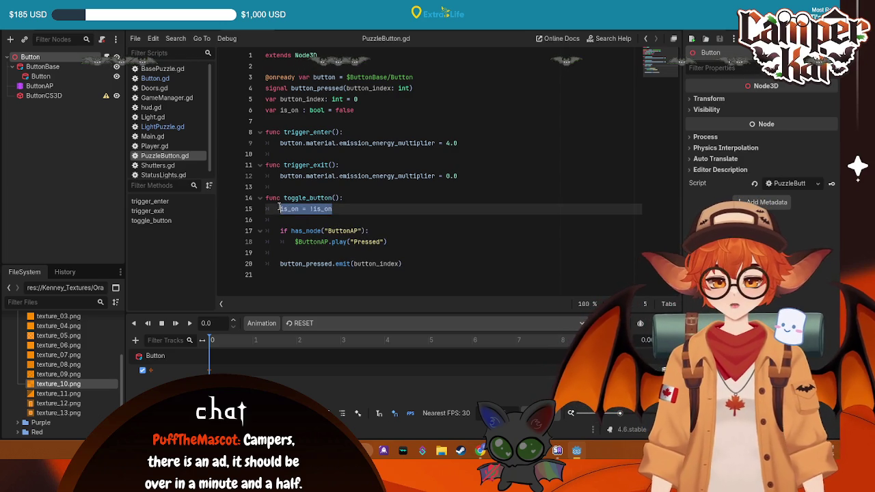
click(323, 208)
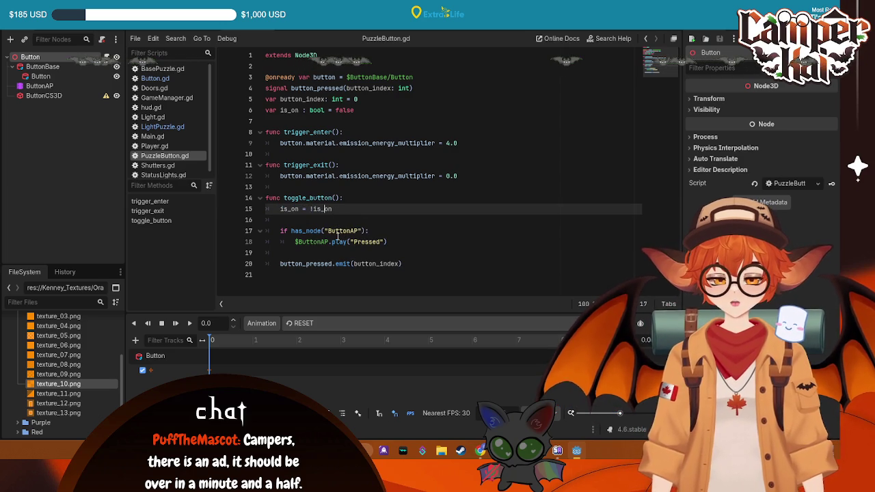
click(294, 231)
click(380, 263)
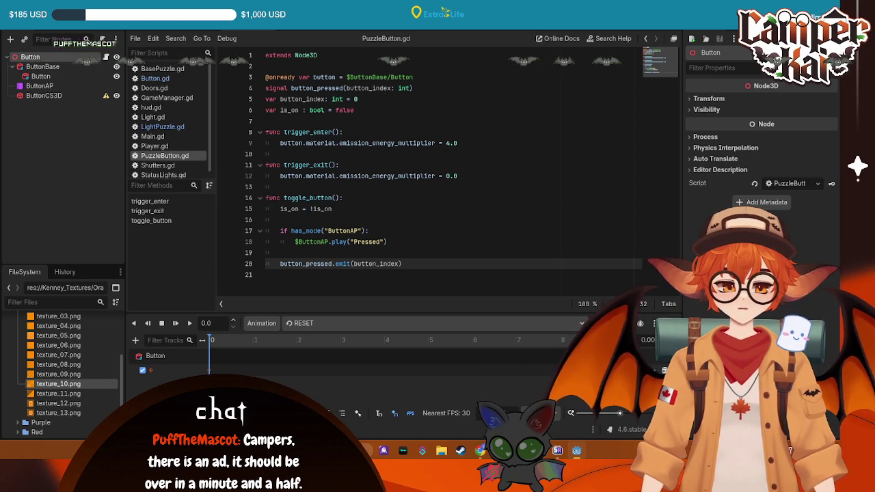
click(443, 206)
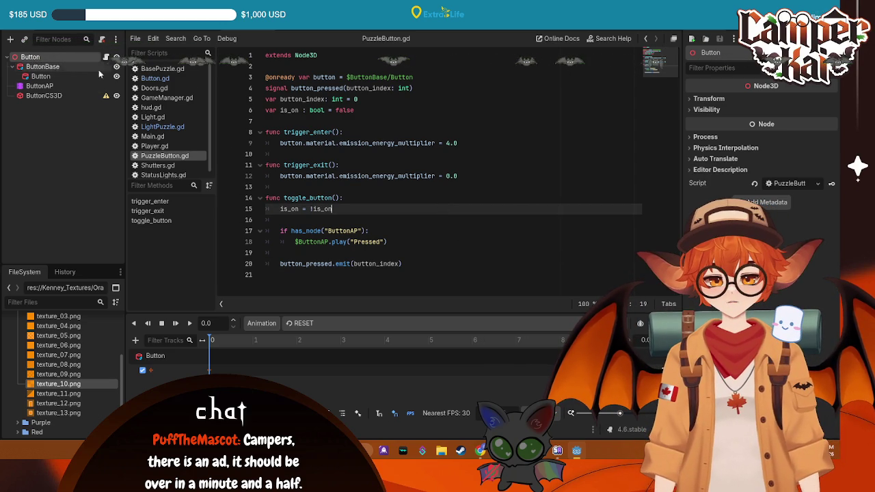
click(425, 167)
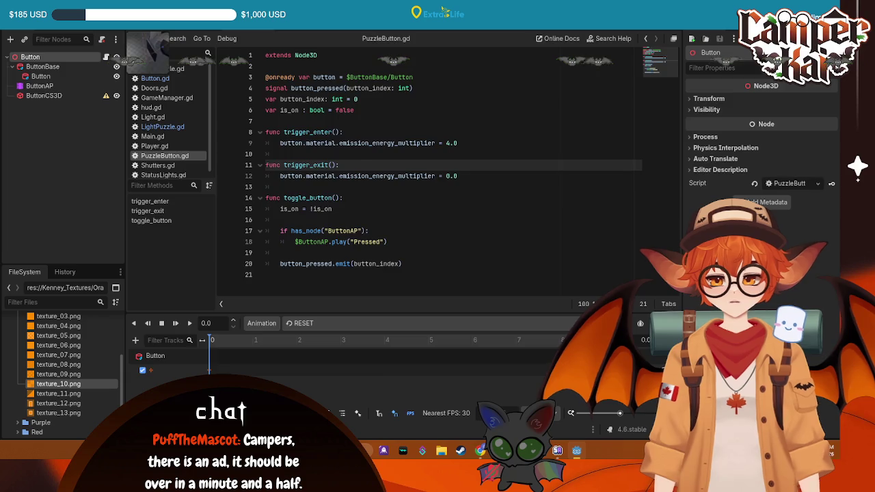
key(ctrl+Tab)
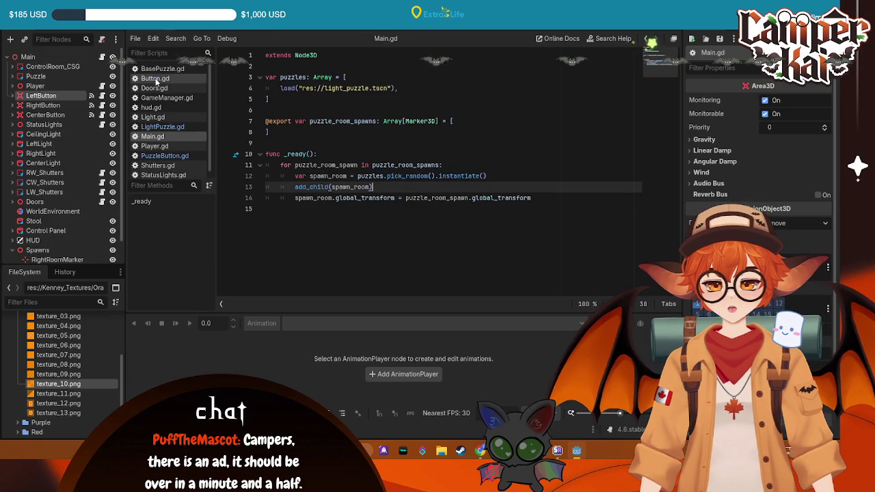
Add a blank line inside Main.gd's for loop, discard the stray 'for', and save.
click(563, 198)
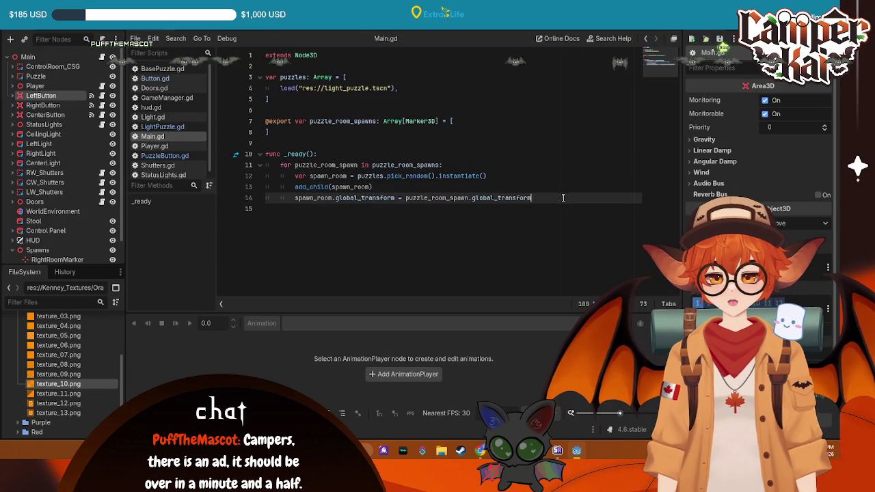
key(Return)
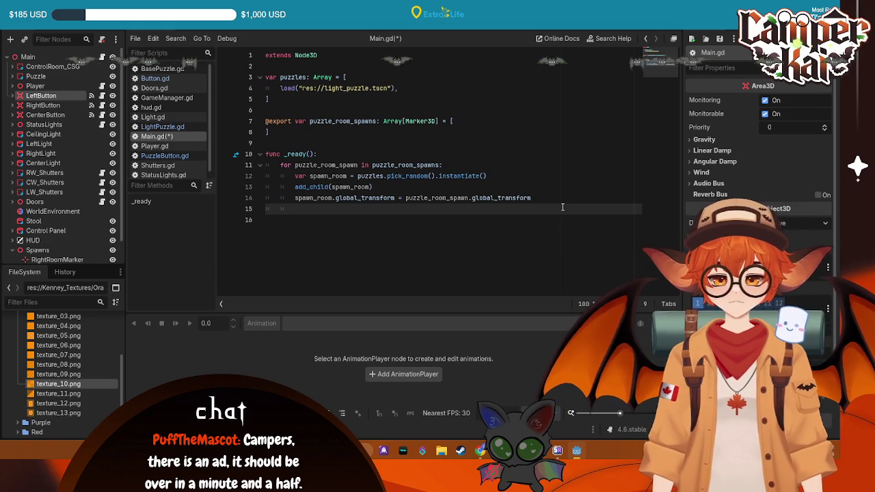
text(for)
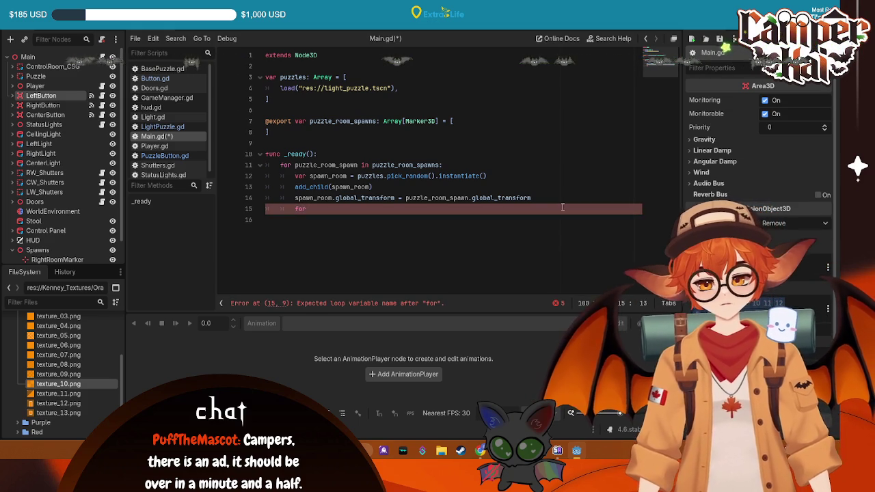
key(BackSpace)
key(BackSpace)
key(BackSpace)
key(Return)
key(ctrl+s)
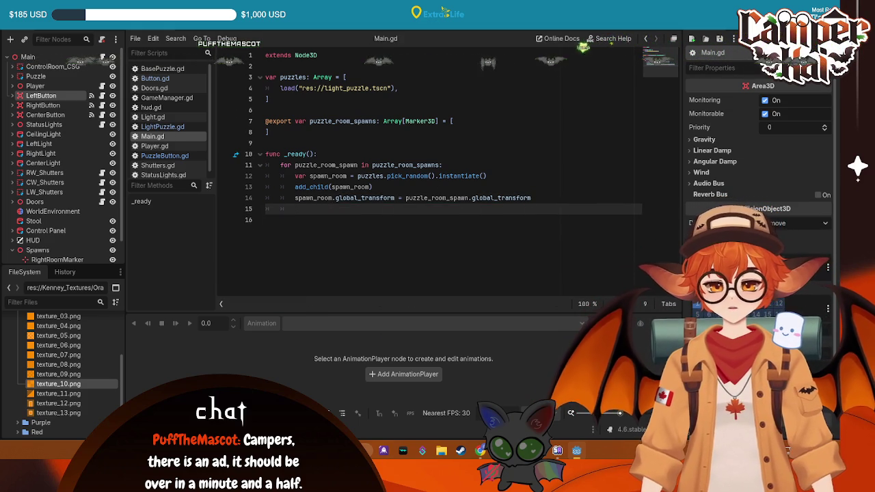
In the 3D view, select the Control Panel node and frame the view on it.
key(ctrl+F2)
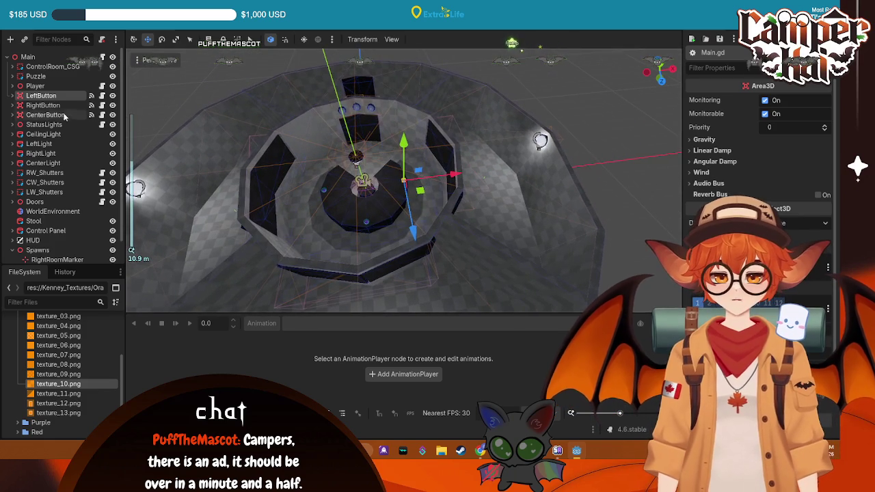
click(52, 66)
scroll(41, 171, down, 1)
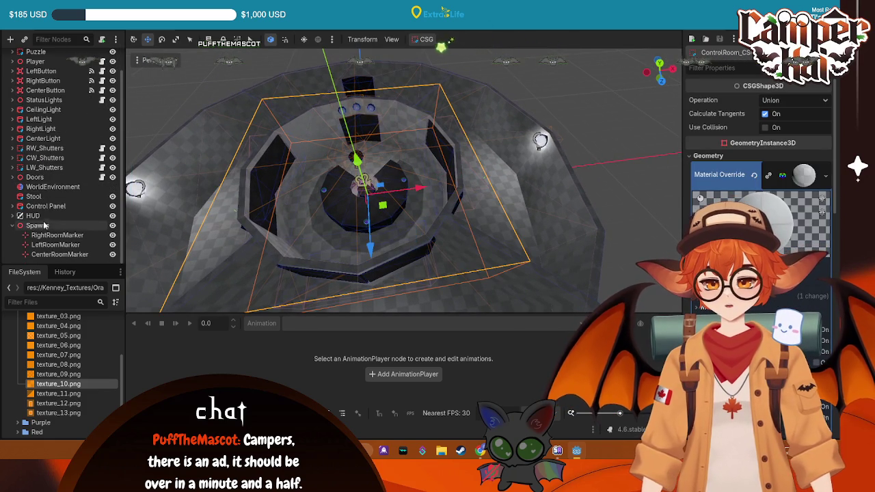
click(11, 226)
click(46, 230)
key(f)
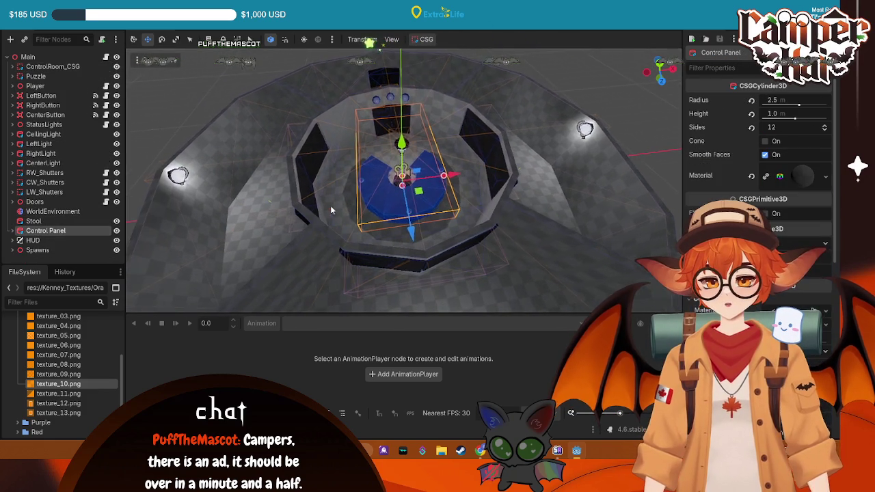
scroll(406, 200, up, 5)
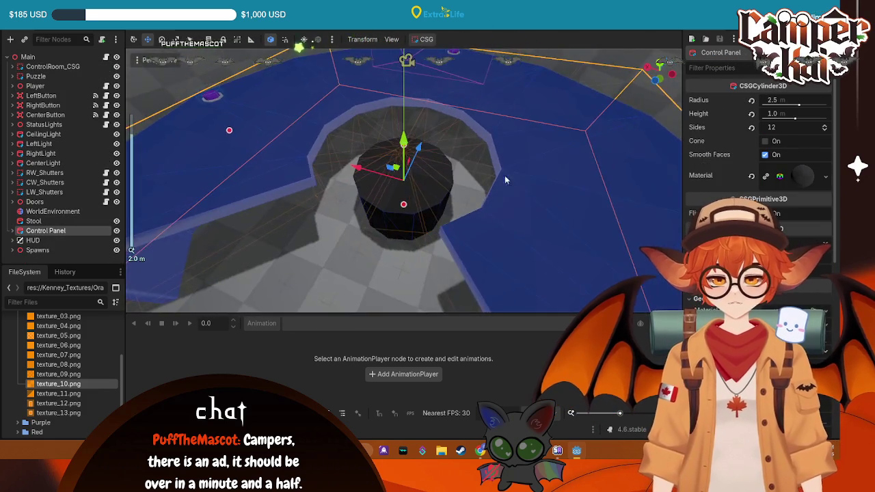
scroll(442, 211, down, 3)
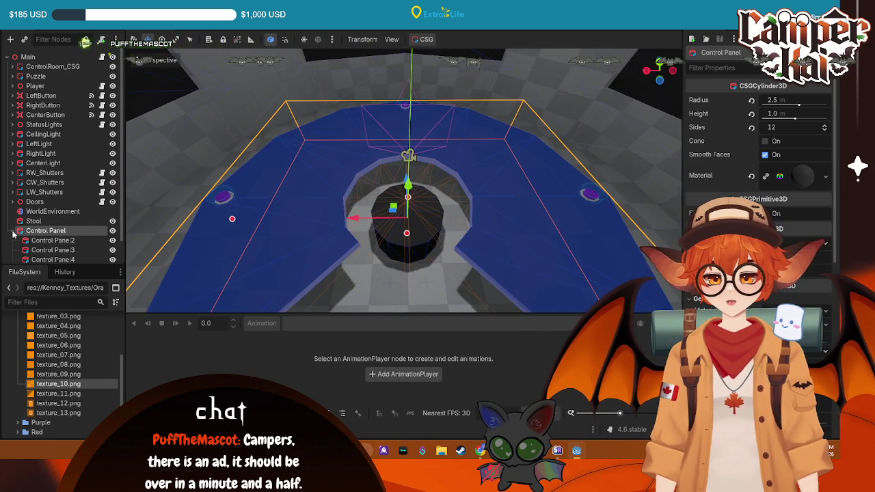
double_click(49, 233)
right_click(24, 232)
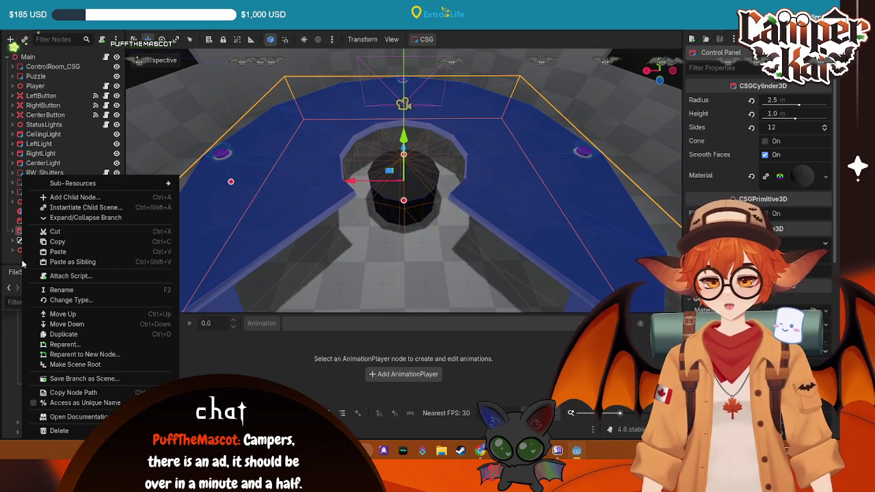
Create a new Node3D at the scene root and name it TableSpawns.
click(73, 197)
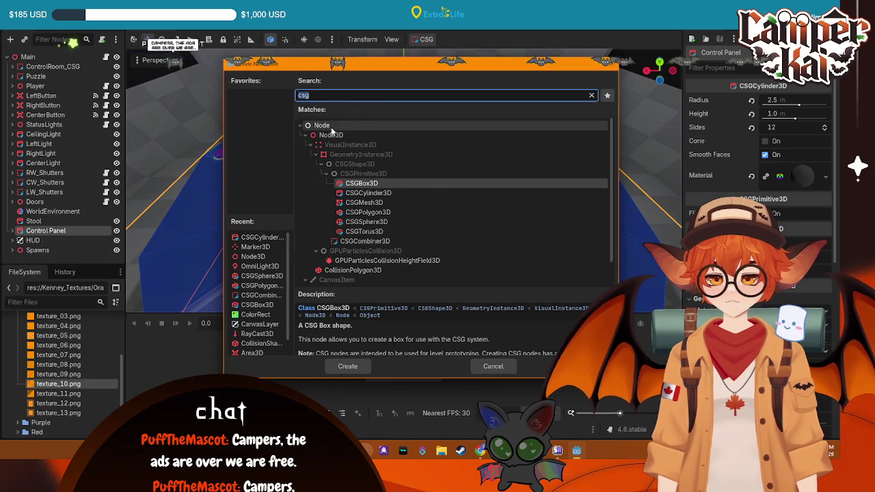
click(346, 367)
mouse_move(41, 254)
mouse_down()
mouse_move(24, 243)
mouse_move(15, 217)
mouse_up()
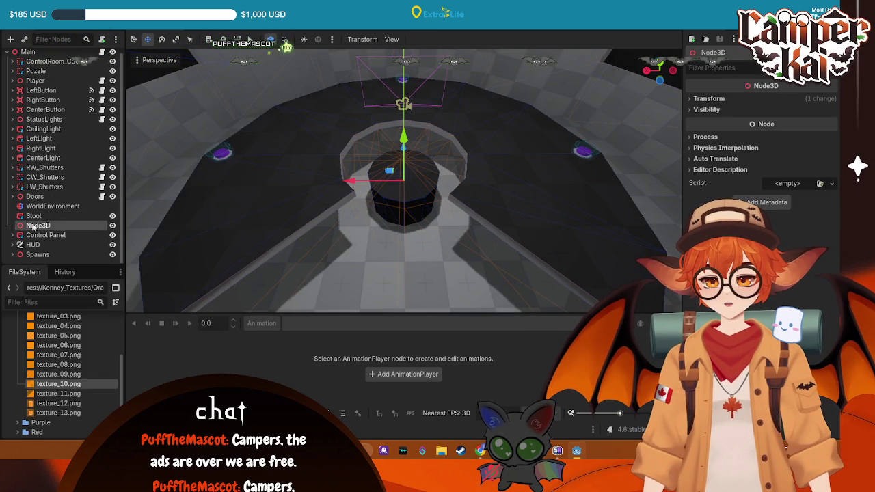
double_click(56, 225)
text(TableSpawn)
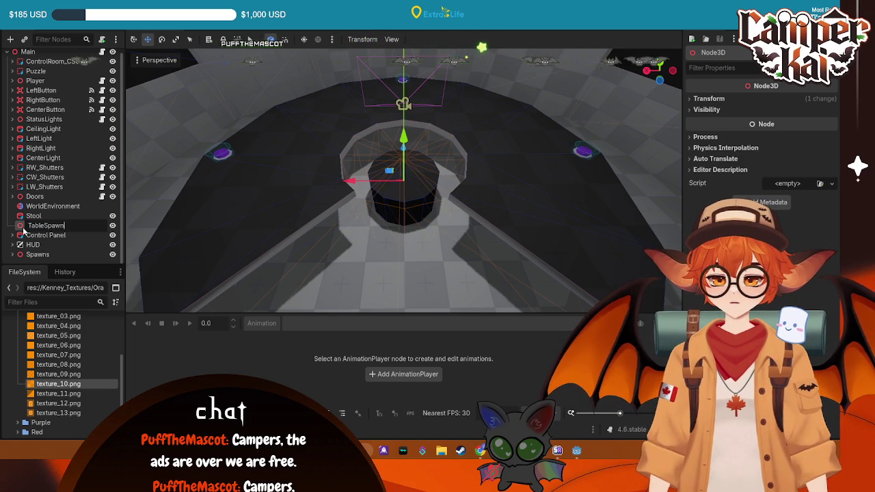
text(s)
key(Return)
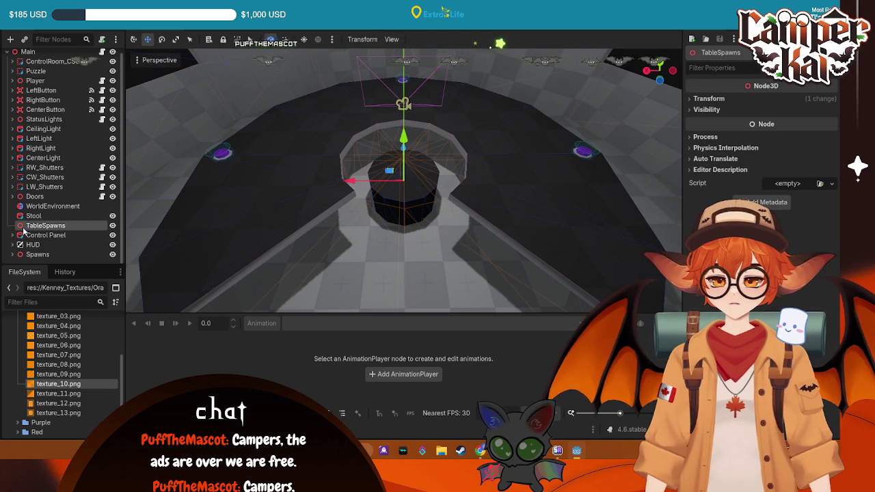
Rename the Spawns group to PuzzleSpawns.
click(37, 254)
right_click(43, 255)
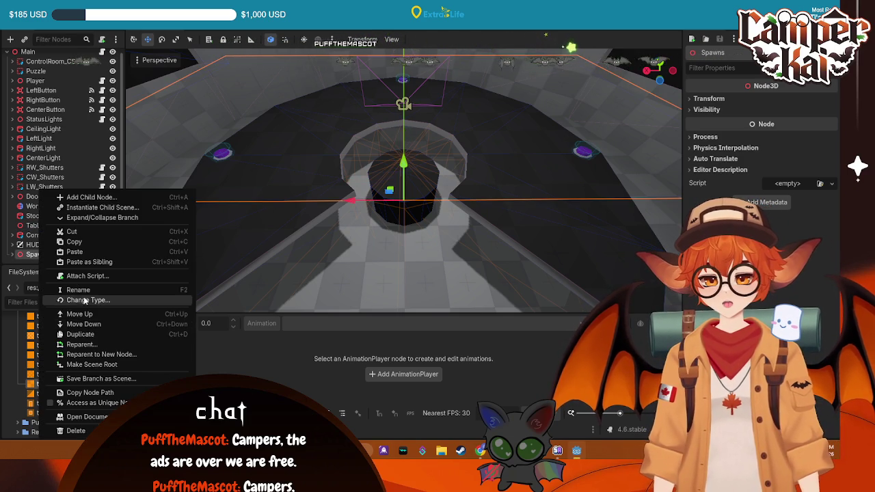
click(68, 288)
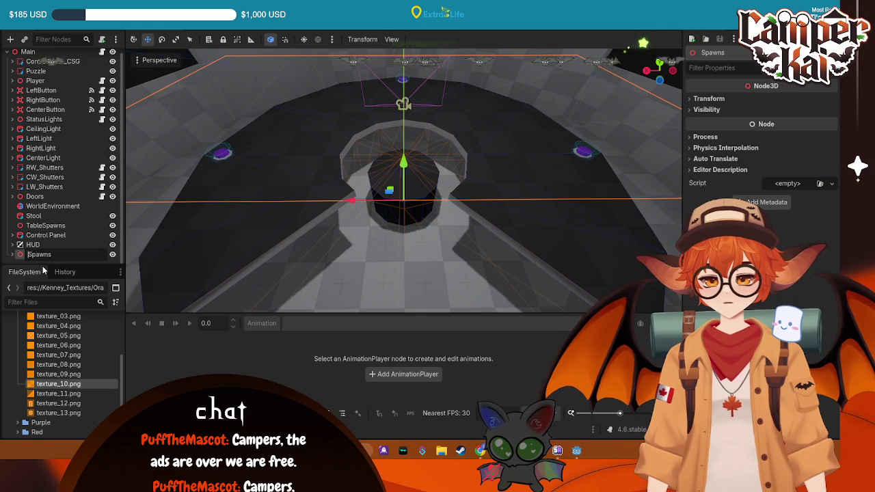
click(74, 254)
text(Puzzle)
key(Return)
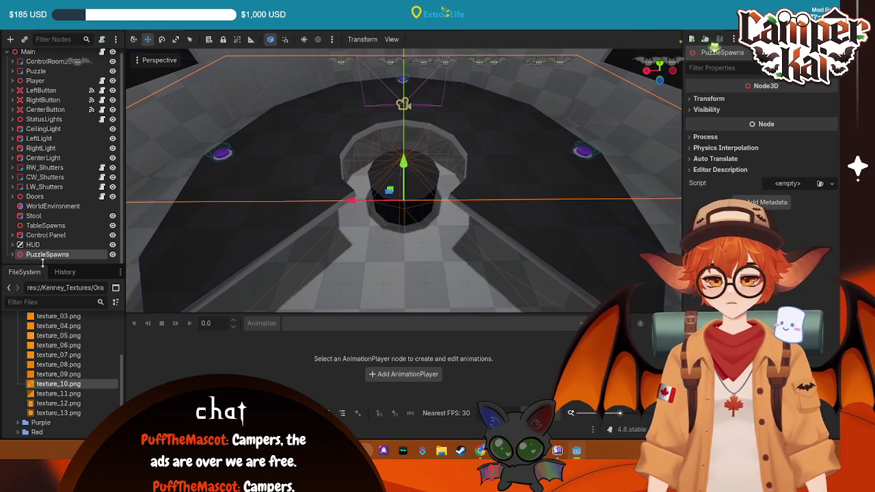
click(41, 225)
Add a Marker3D child node under TableSpawns.
right_click(68, 225)
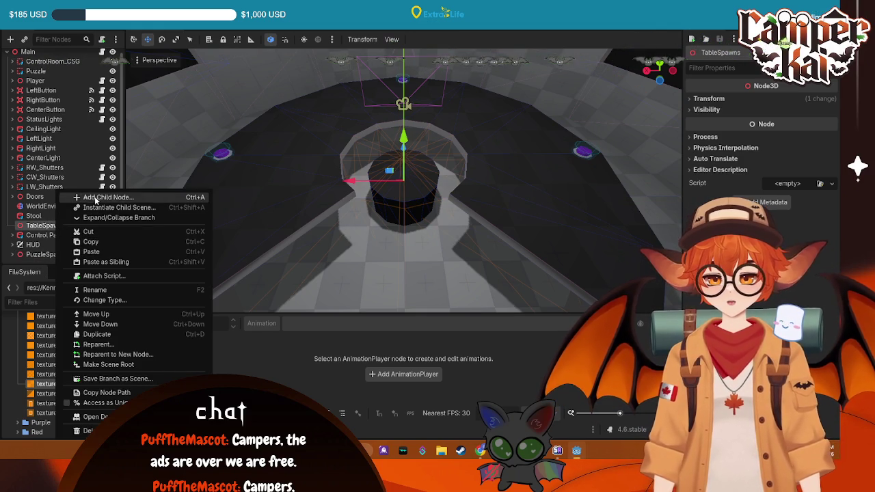
click(96, 198)
text(marker)
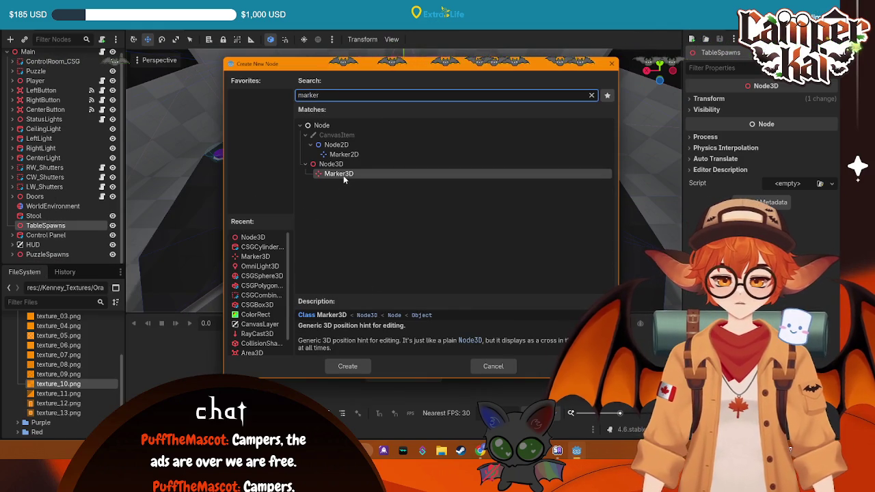
click(344, 175)
click(347, 367)
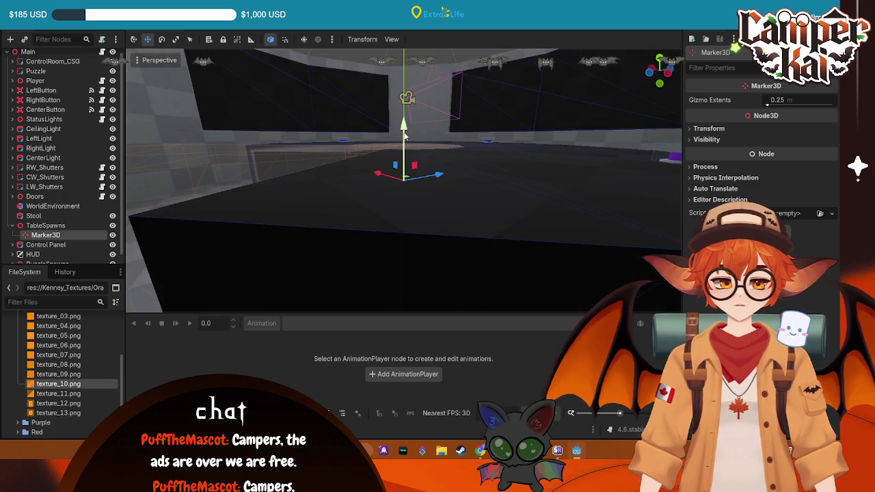
Raise the marker about half a metre and slide it along X toward the wall.
drag(404, 125, 407, 95)
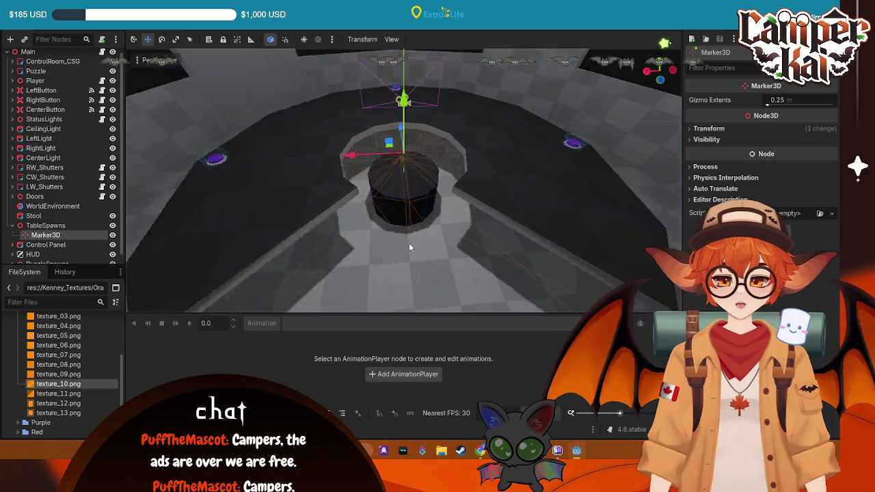
mouse_move(458, 224)
mouse_down()
mouse_move(447, 212)
mouse_move(424, 251)
mouse_move(410, 225)
mouse_up()
mouse_move(364, 174)
mouse_down()
mouse_move(471, 142)
mouse_move(501, 182)
mouse_move(519, 164)
mouse_up()
key(KP_7)
scroll(360, 198, up, 2)
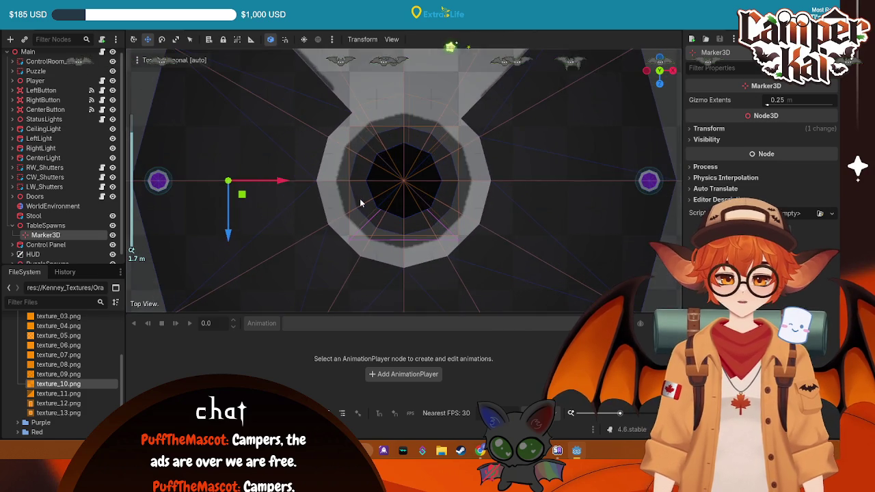
mouse_move(534, 165)
mouse_down()
mouse_move(574, 178)
mouse_move(425, 191)
mouse_move(479, 196)
mouse_move(505, 166)
mouse_move(490, 192)
mouse_move(495, 175)
mouse_move(496, 190)
mouse_move(270, 157)
mouse_up()
mouse_move(378, 192)
mouse_down()
mouse_move(193, 182)
mouse_move(385, 125)
mouse_move(373, 107)
mouse_move(349, 137)
mouse_up()
scroll(30, 248, down, 1)
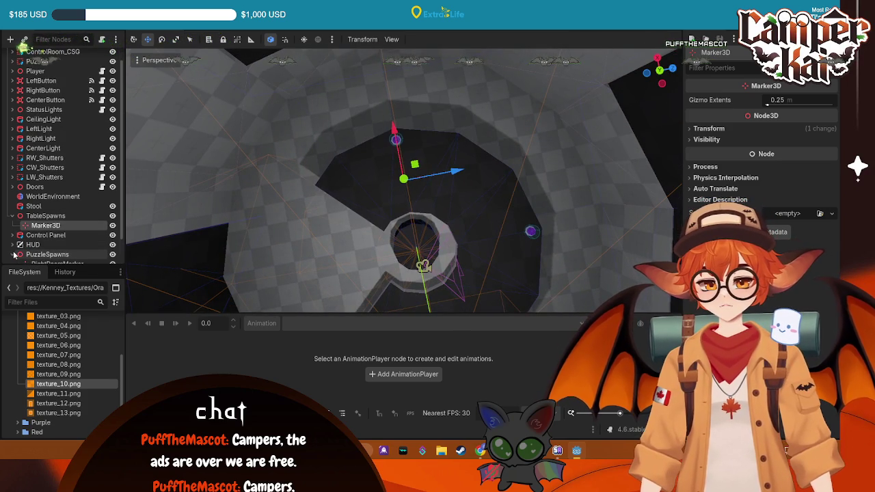
Fine-tune the marker's X and Z beside the pedestal in top view, then duplicate it.
mouse_move(439, 181)
mouse_down()
mouse_move(586, 95)
mouse_move(472, 178)
mouse_move(516, 176)
mouse_move(575, 219)
mouse_move(665, 108)
mouse_up()
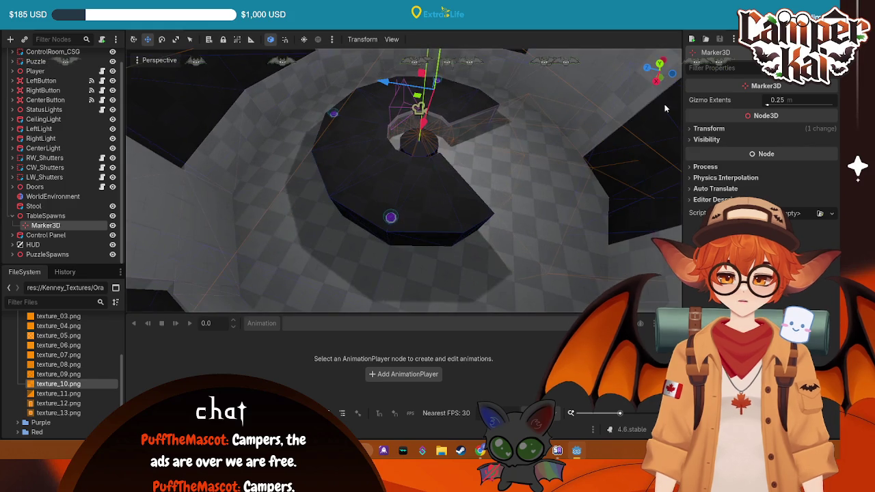
click(659, 64)
scroll(311, 140, up, 3)
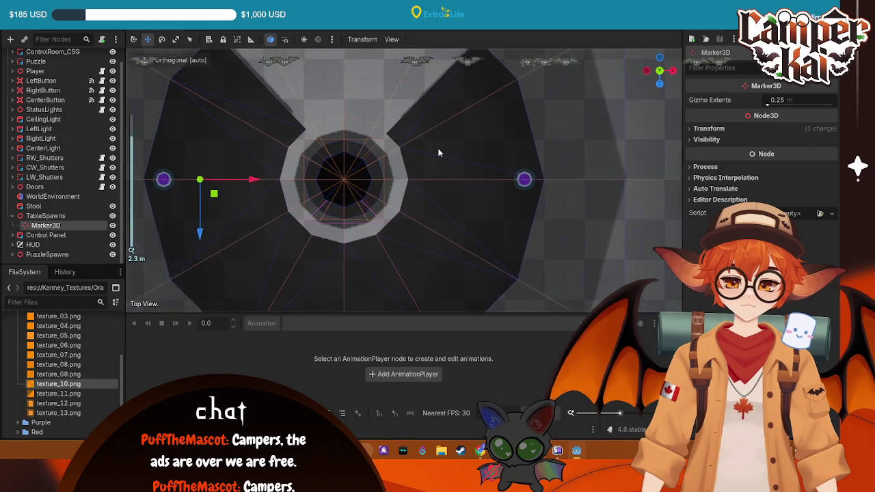
drag(358, 171, 379, 172)
drag(341, 218, 345, 152)
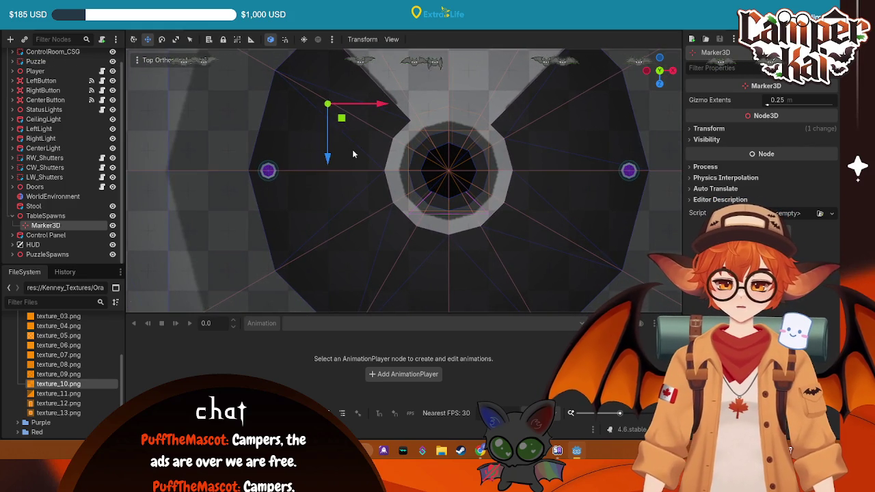
mouse_move(379, 107)
mouse_down()
mouse_move(407, 108)
mouse_move(307, 109)
mouse_move(520, 187)
mouse_move(472, 174)
mouse_move(480, 192)
mouse_move(487, 170)
mouse_move(448, 214)
mouse_up()
key(KP_7)
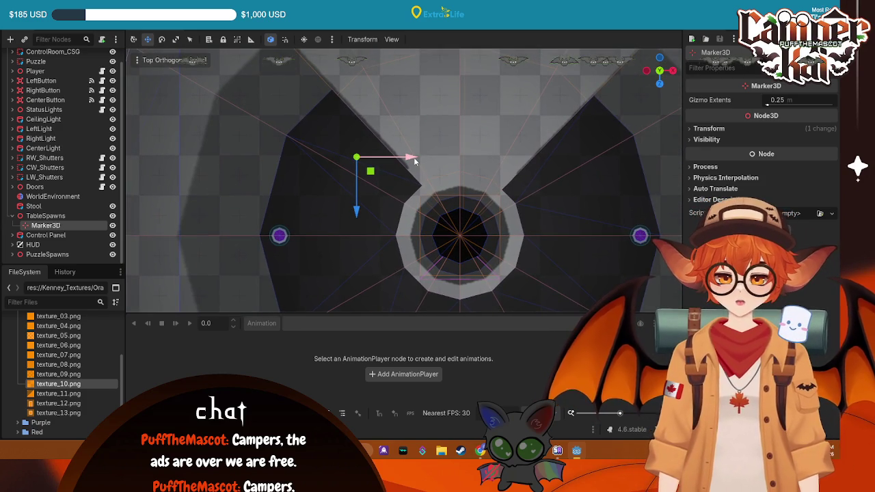
double_click(59, 227)
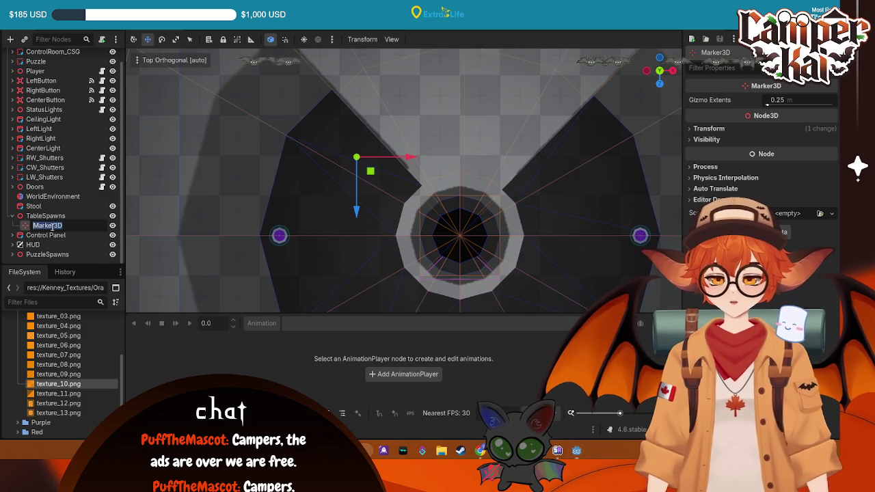
key(ctrl+d)
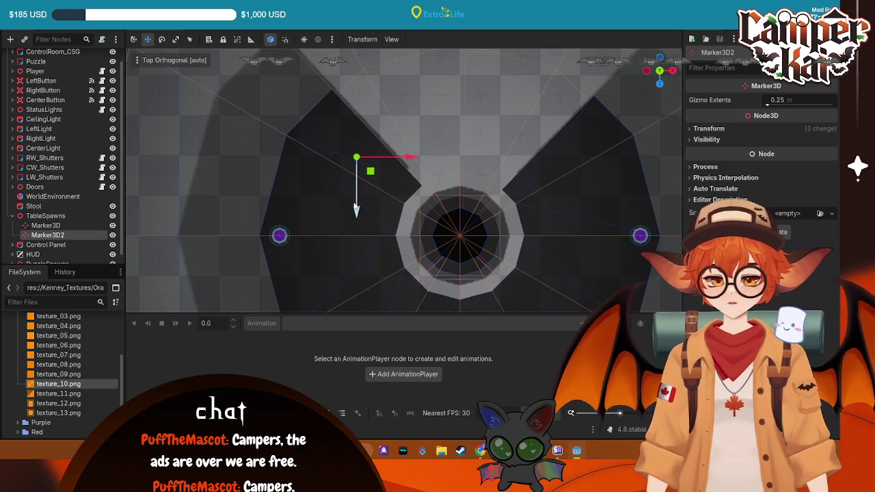
Shift the marker copy left along X and duplicate it once more.
mouse_move(356, 212)
mouse_down()
mouse_move(359, 251)
mouse_move(381, 289)
mouse_up()
right_click(380, 284)
drag(411, 237, 384, 237)
drag(493, 245, 675, 80)
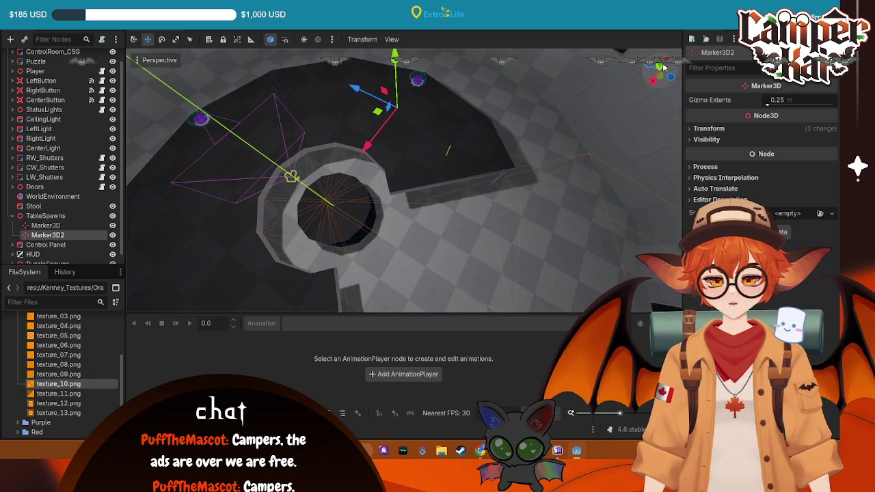
click(659, 67)
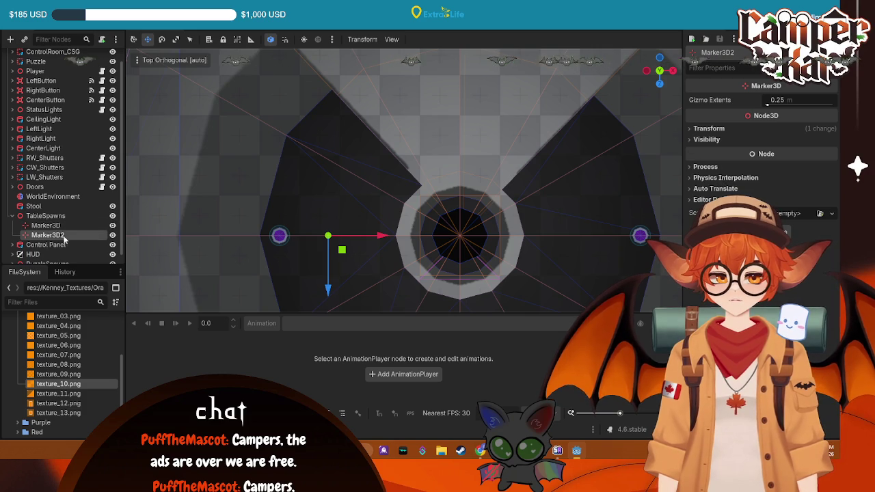
key(ctrl+d)
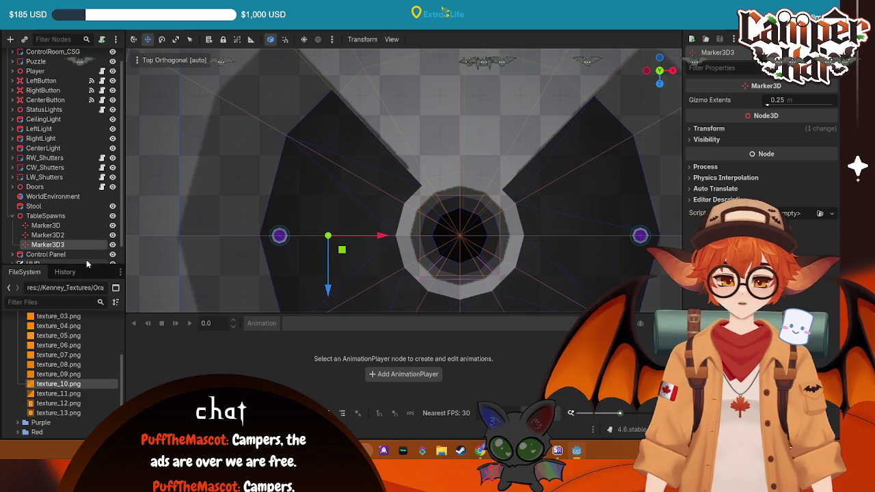
Delete Marker3D3 and Marker3D2, leaving Marker3D with its Transform shown in the Inspector.
key(Delete)
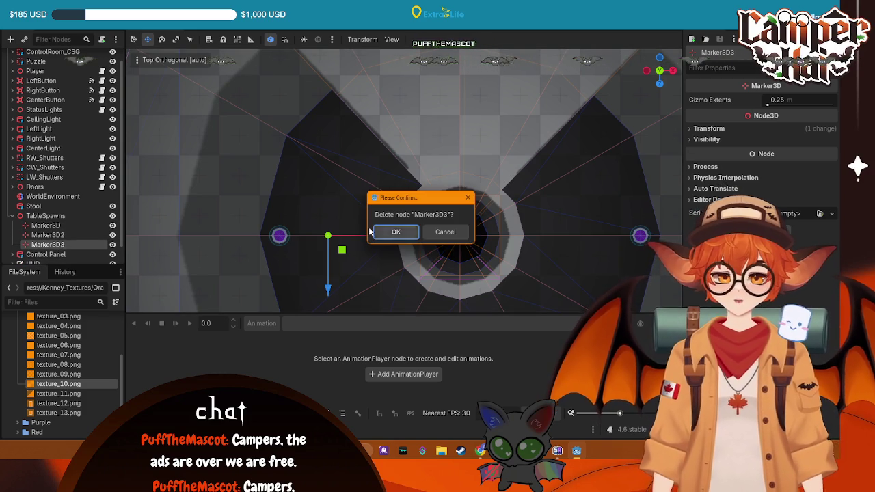
key(Return)
click(79, 227)
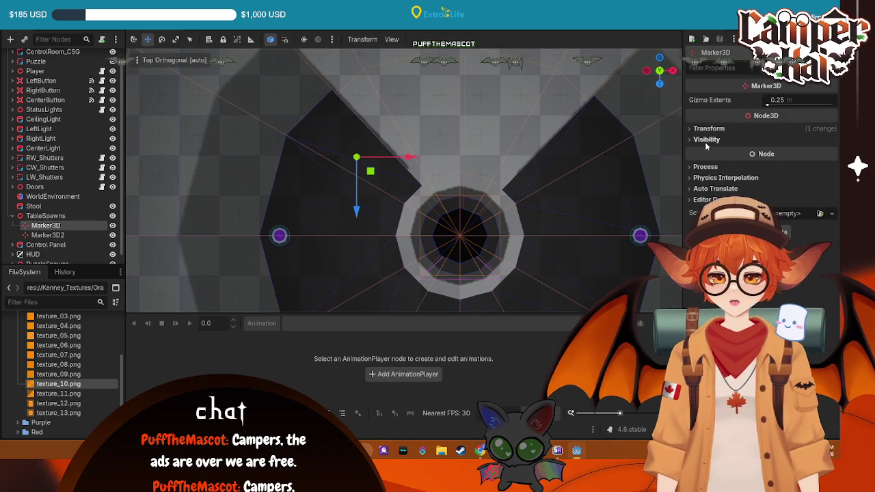
click(708, 129)
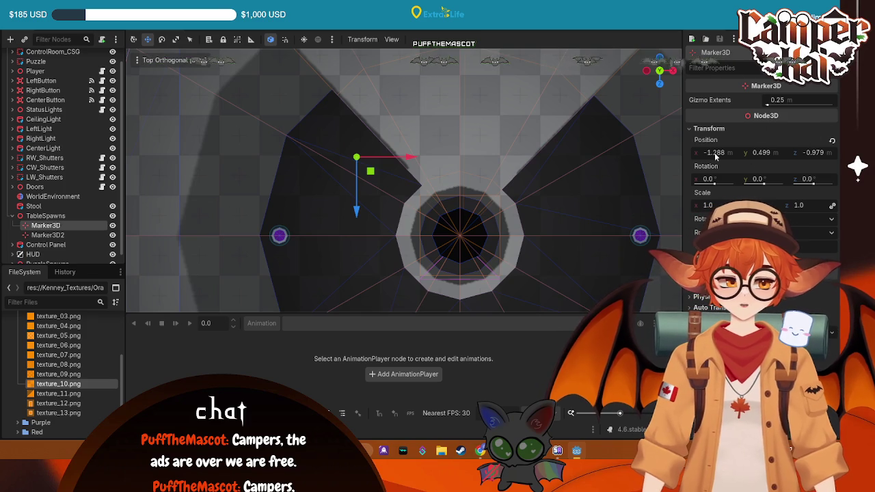
click(64, 235)
key(Delete)
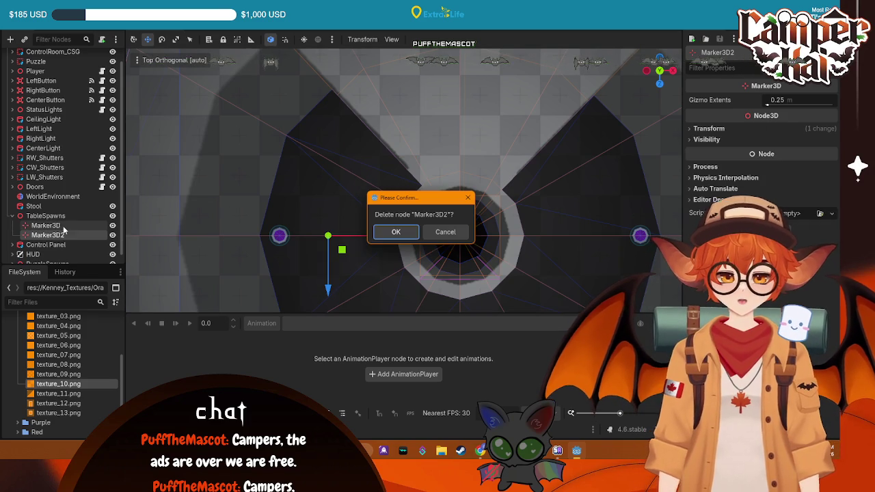
key(Return)
click(58, 226)
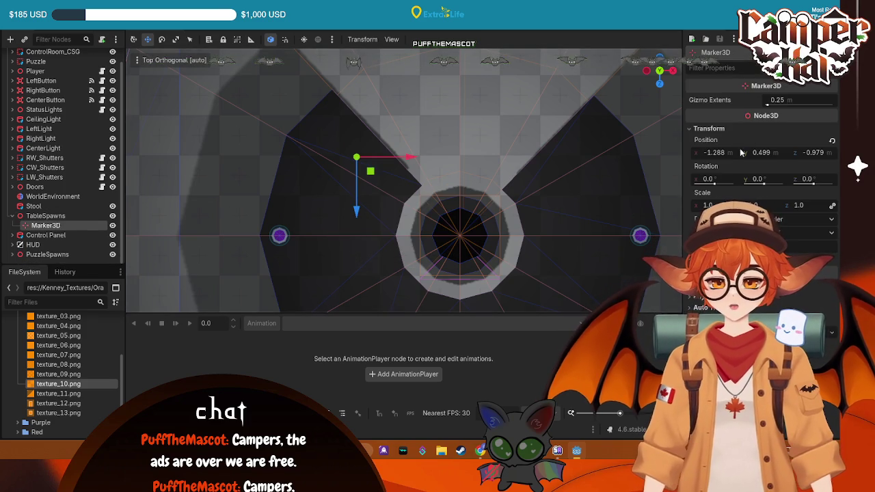
click(729, 153)
Enter Marker3D position X -1.25, Y 0.5 and Z -1.0 in the Inspector.
text(-1,2)
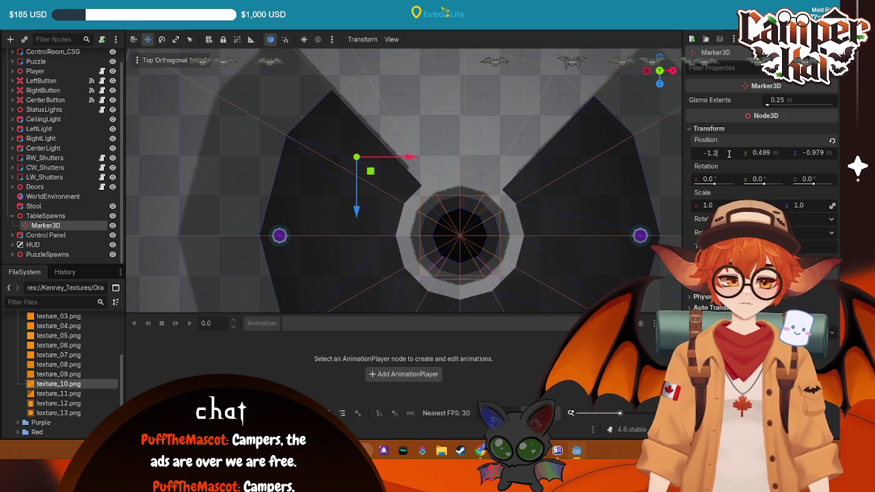
text(5)
key(Return)
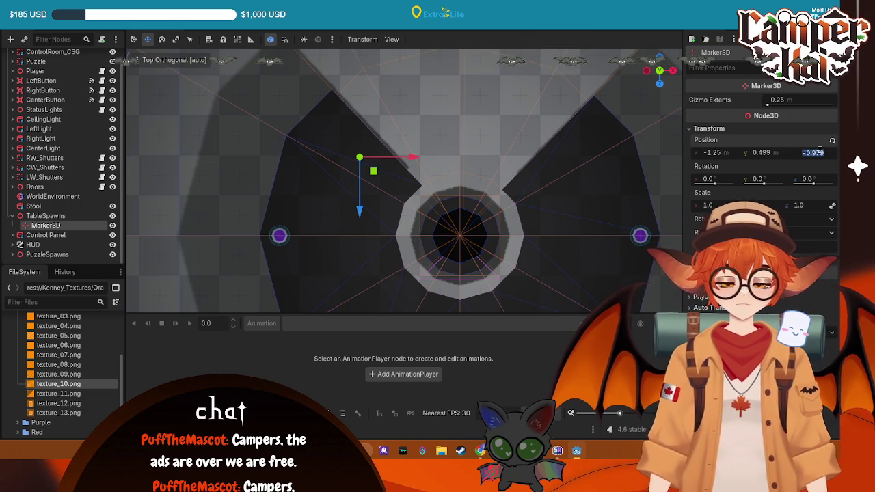
text(-1)
key(Return)
click(771, 153)
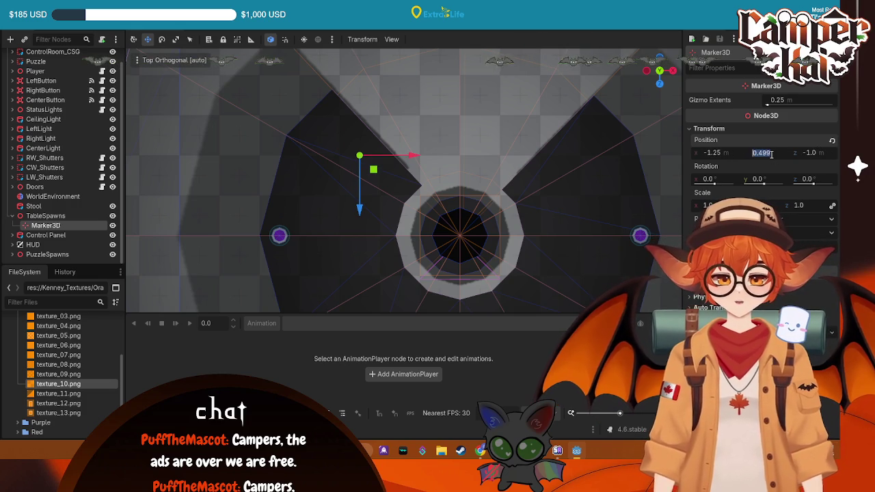
text(0.5)
key(Return)
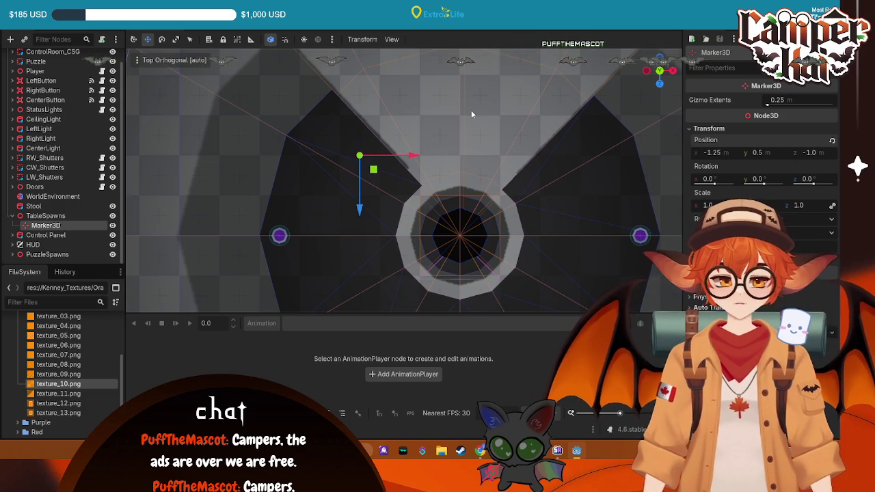